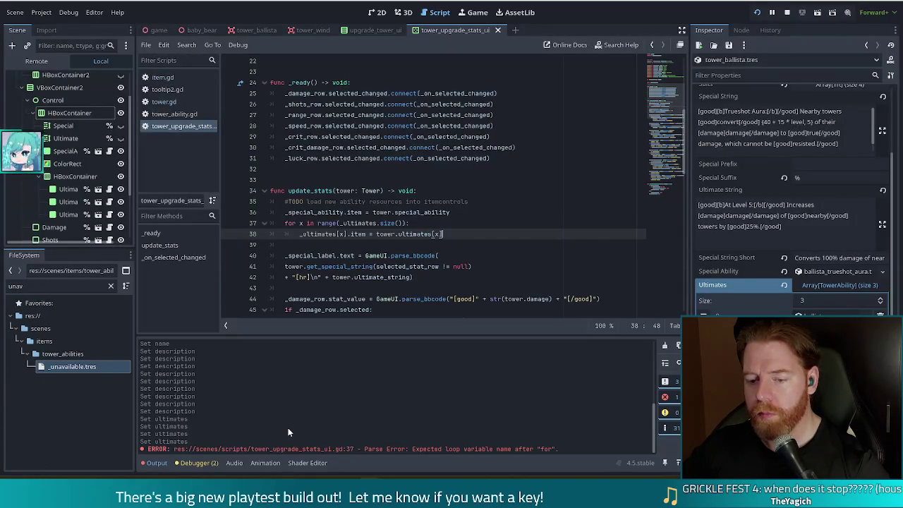
# Set a breakpoint on the for-loop over _ultimates in update_stats, then click the tower in the game
pyautogui.click(403, 223)
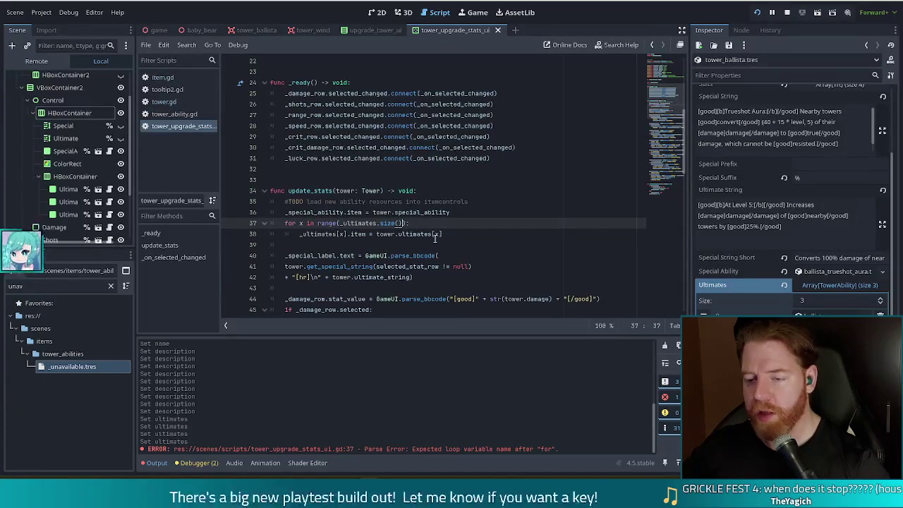
pyautogui.click(376, 233)
pyautogui.click(377, 223)
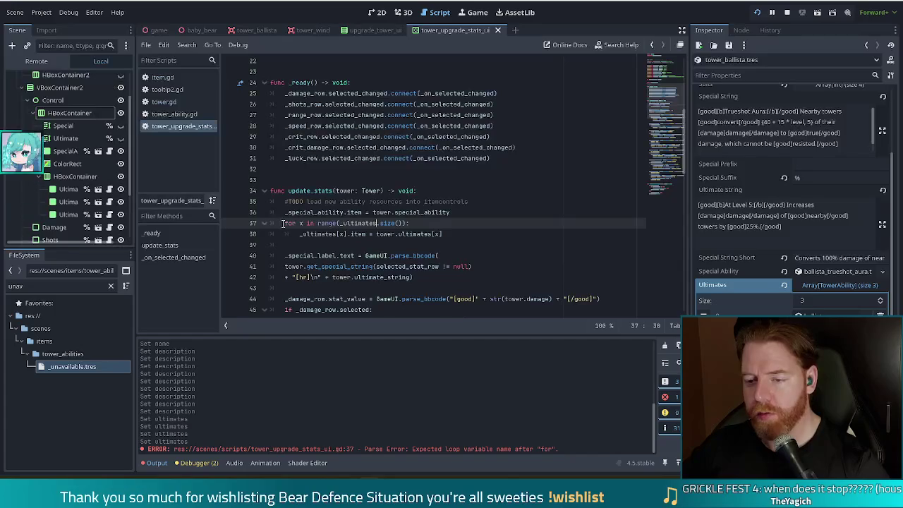
pyautogui.moveTo(282, 223); pyautogui.dragTo(454, 234)
pyautogui.click(456, 237)
pyautogui.click(229, 233)
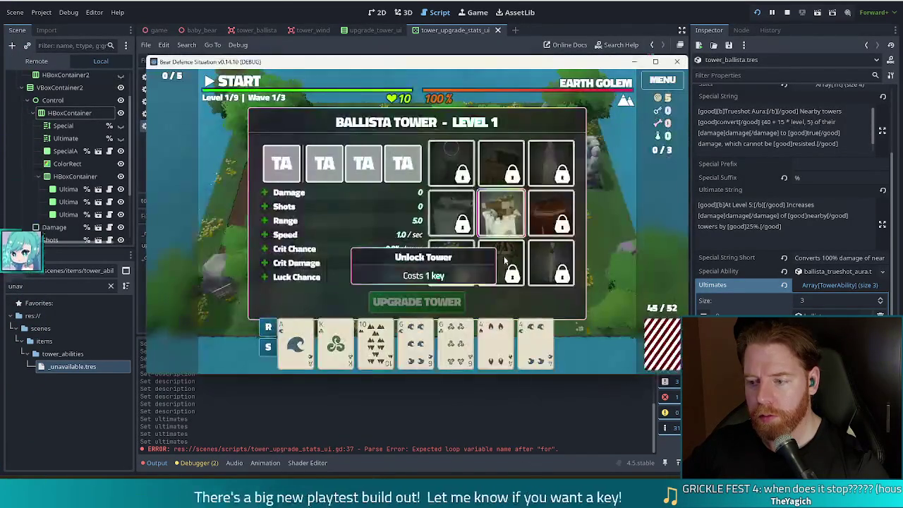
pyautogui.click(506, 224)
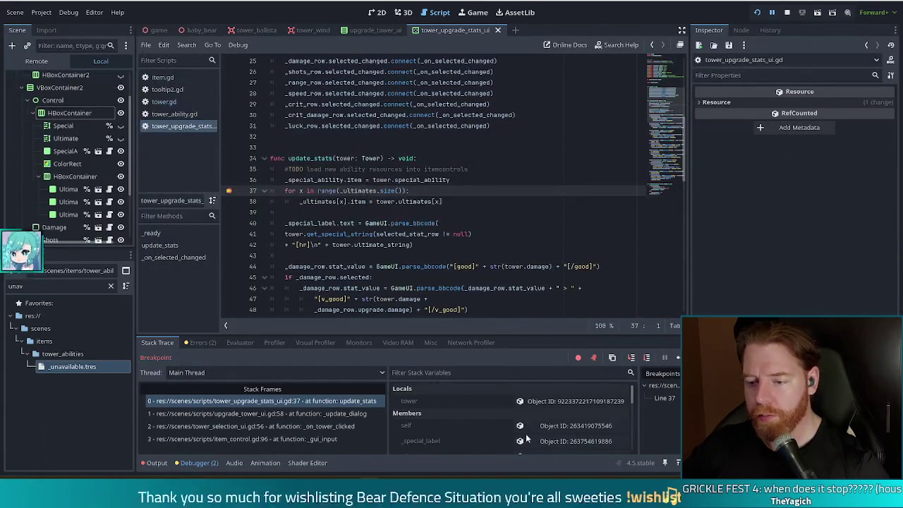
# Scroll through update_stats' stack variables while paused at the line-37 breakpoint
pyautogui.scroll(-5, 525, 433)
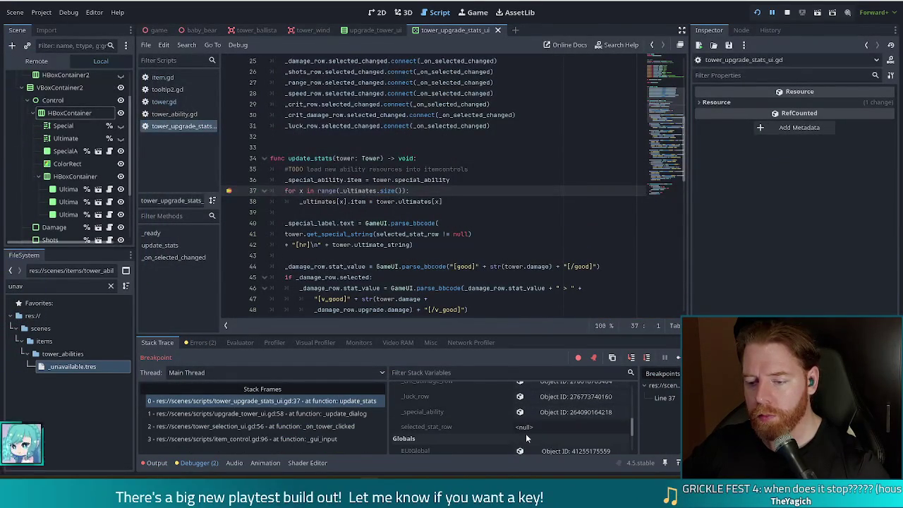
pyautogui.scroll(2, 525, 435)
pyautogui.scroll(3, 529, 426)
pyautogui.scroll(-5, 528, 426)
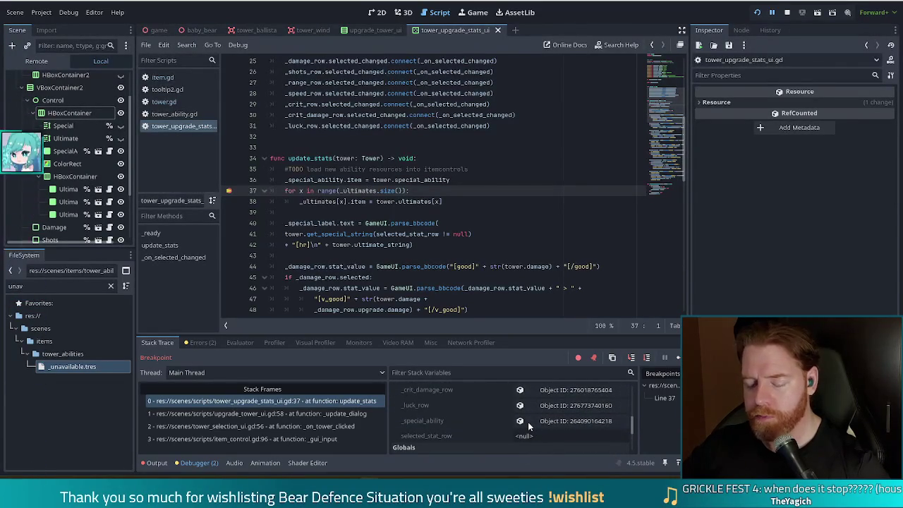
pyautogui.scroll(6, 525, 416)
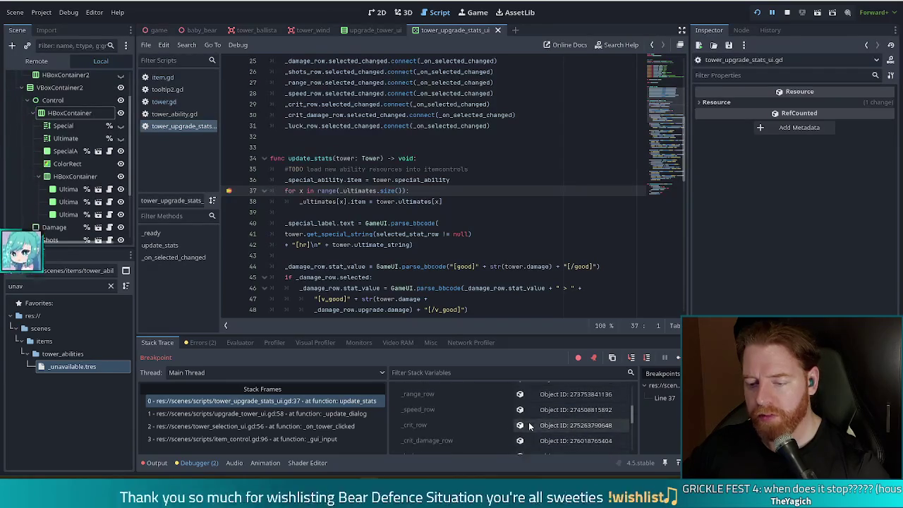
# Filter the variables for 'ult', jump to the _ultimates declaration, and stop the game
pyautogui.click(474, 372)
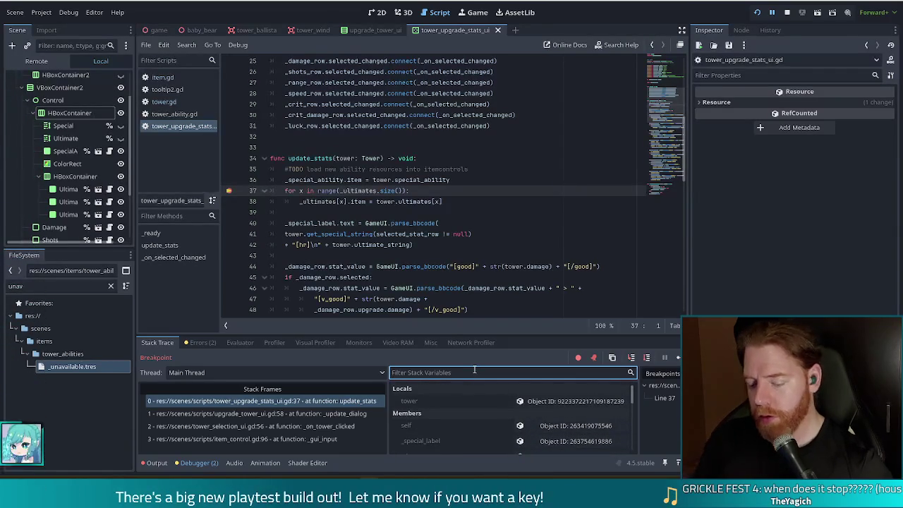
pyautogui.write('ult')
pyautogui.press('BackSpace')
pyautogui.press('BackSpace')
pyautogui.press('BackSpace')
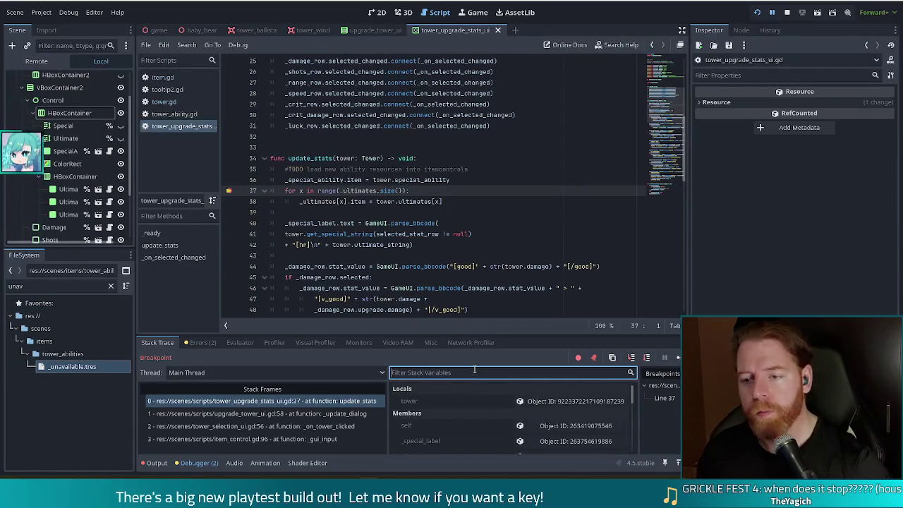
pyautogui.keyDown('ctrl'); pyautogui.click(360, 190); pyautogui.keyUp('ctrl')
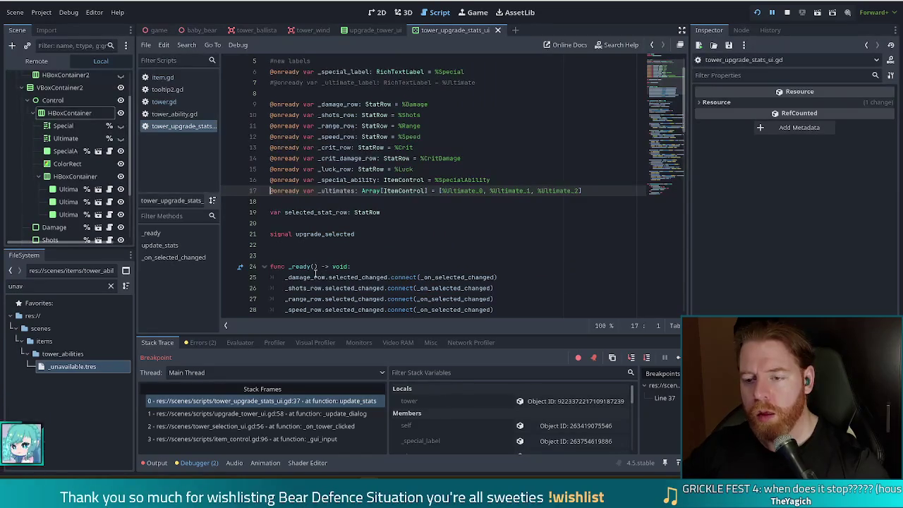
pyautogui.click(786, 13)
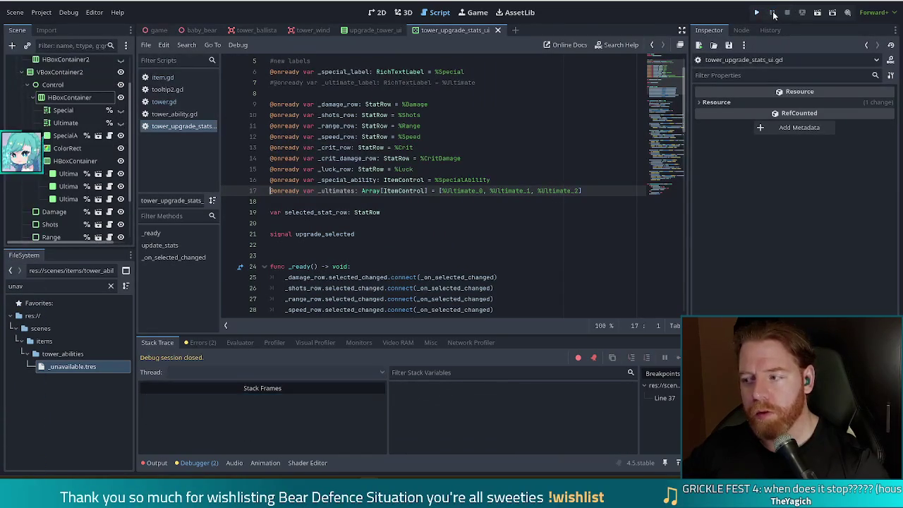
# Relaunch the project, start a New Game, and run the 'upgrade' console command
pyautogui.click(758, 12)
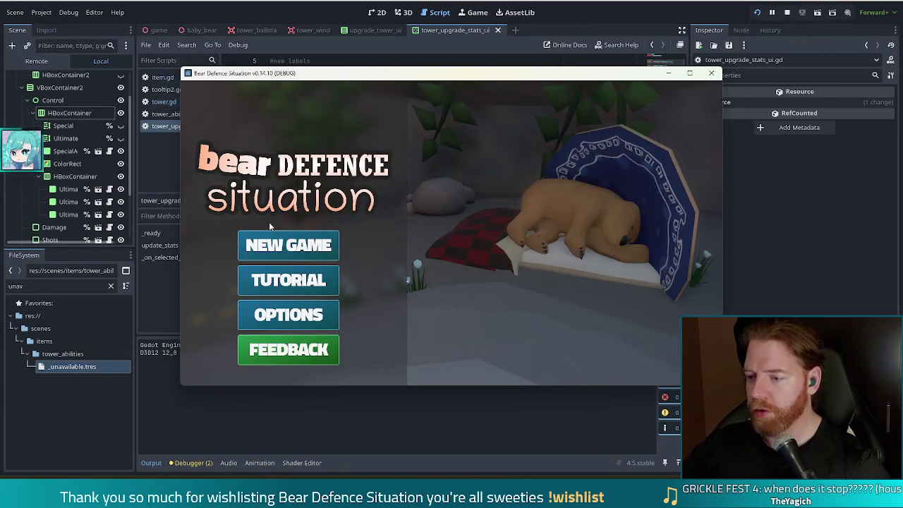
pyautogui.click(282, 244)
pyautogui.press('`')
pyautogui.write('upgrade')
pyautogui.press('Return')
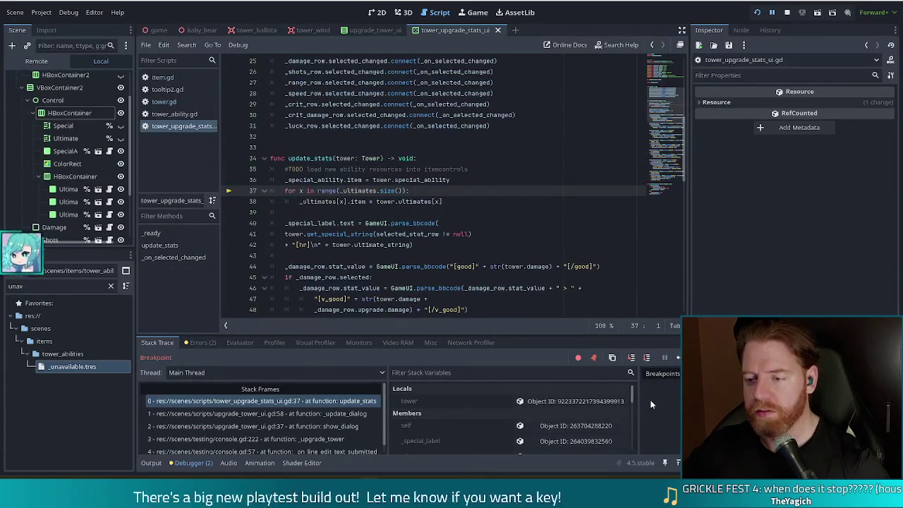
# Resume past the breakpoint and review the Ballista Tower panel's four ability slots, two marked Unavailable
pyautogui.press('F12')
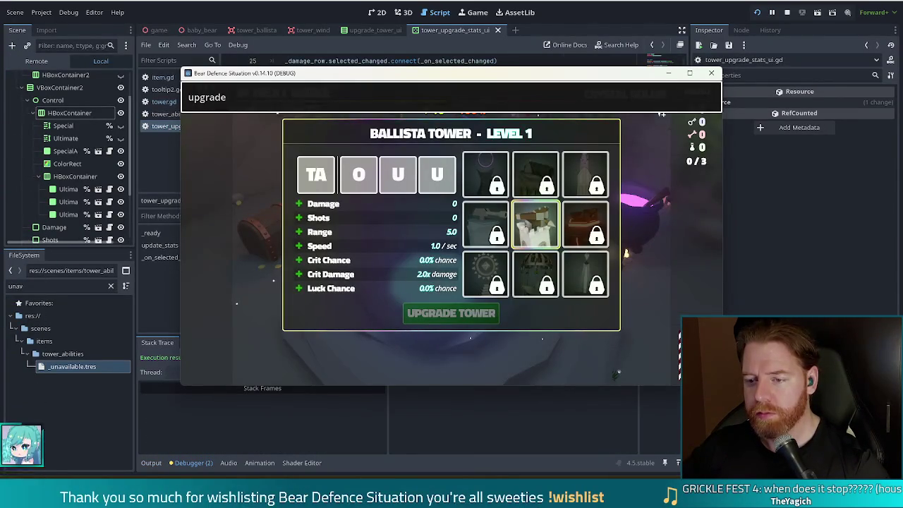
pyautogui.moveTo(393, 182)
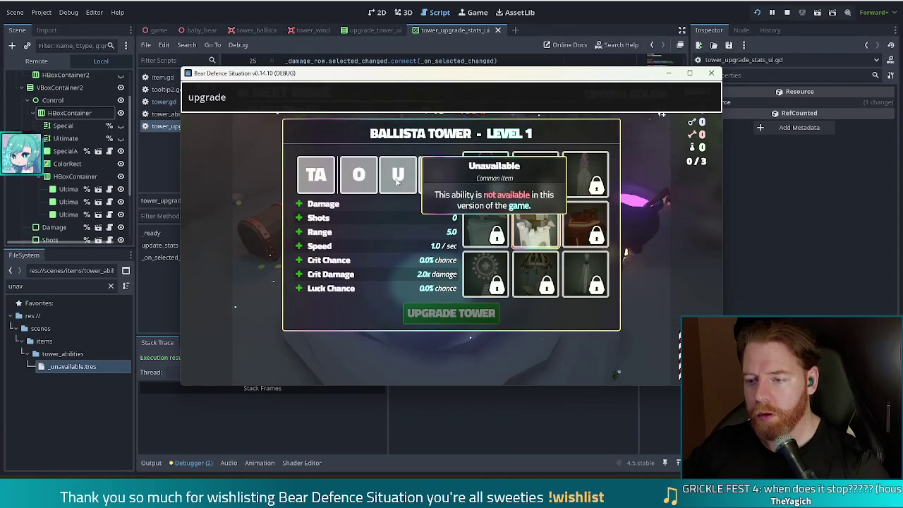
pyautogui.moveTo(350, 178)
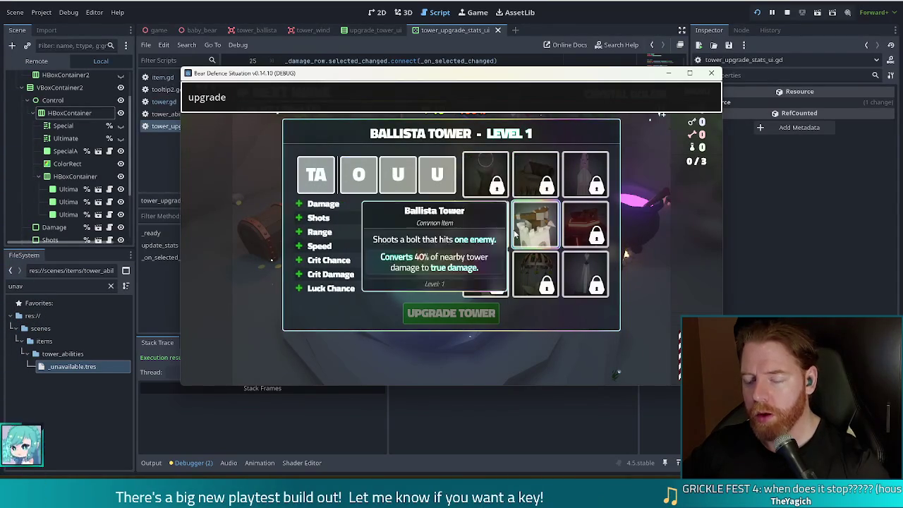
pyautogui.moveTo(518, 264)
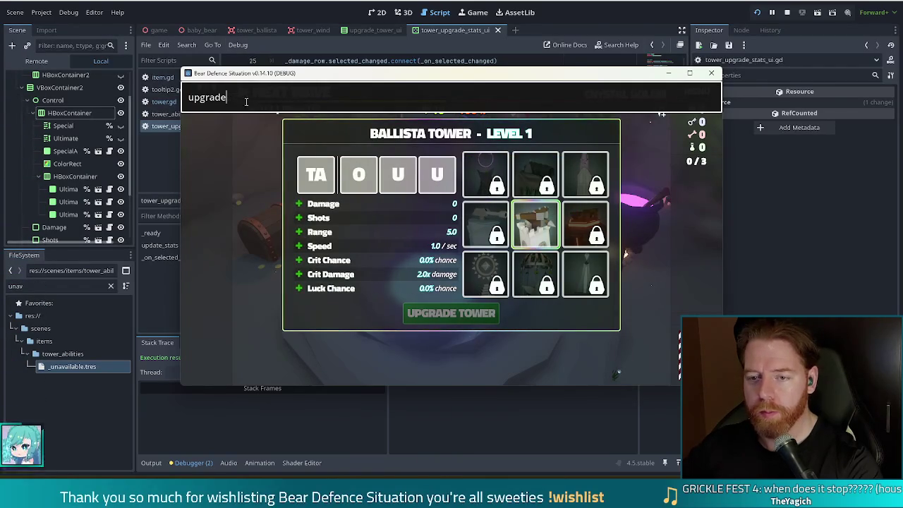
pyautogui.write('`')
pyautogui.press('Return')
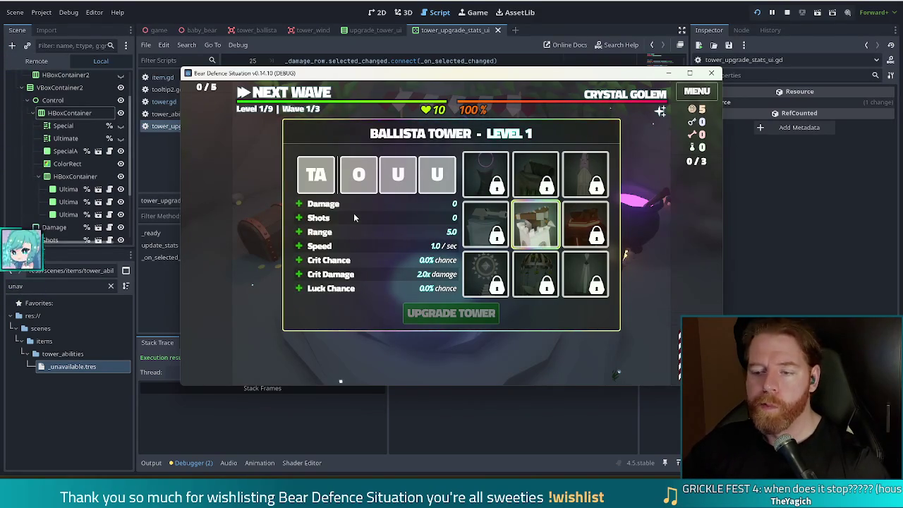
pyautogui.moveTo(313, 183)
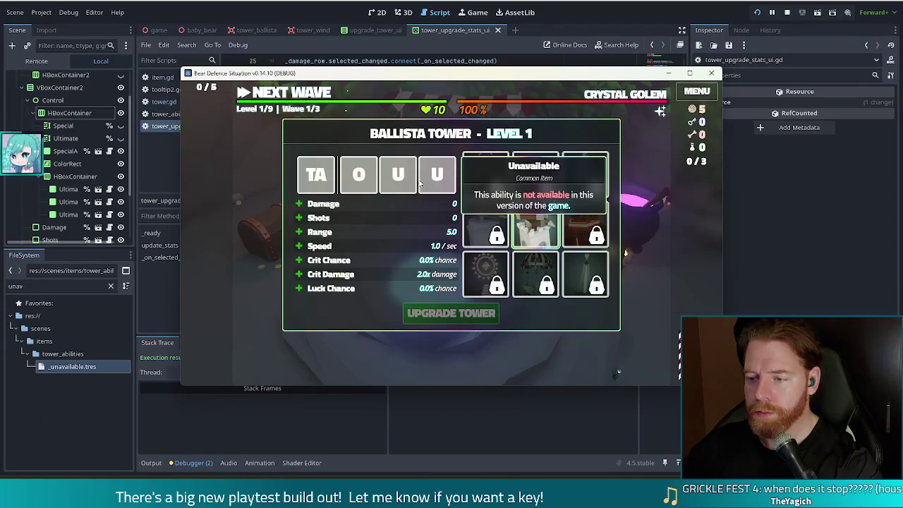
pyautogui.press('F8')
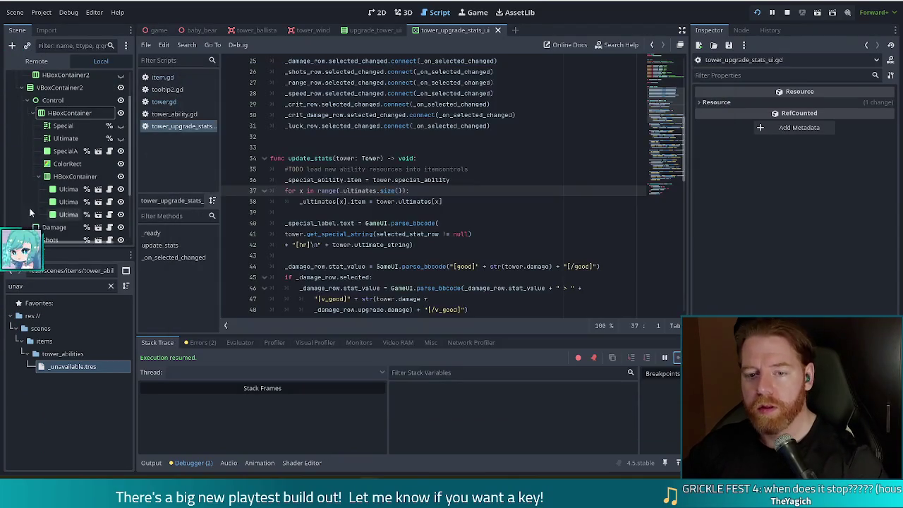
# Assign out_of_stock.png as the Icon of the _unavailable.tres ability resource
pyautogui.click(53, 366)
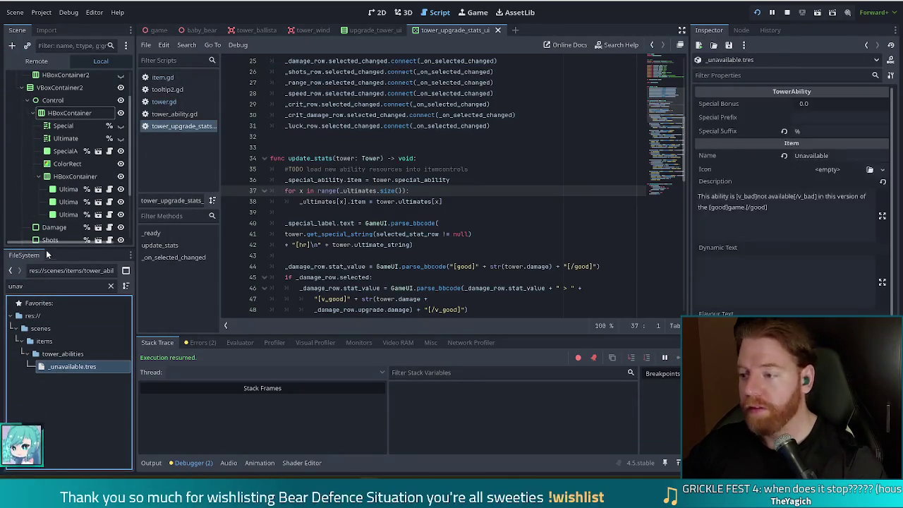
pyautogui.click(39, 289)
pyautogui.write('out_of')
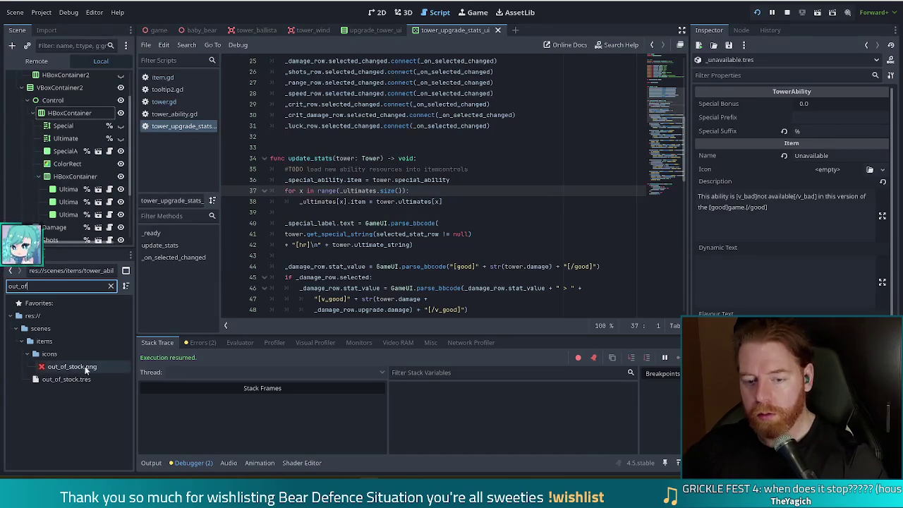
pyautogui.moveTo(63, 367)
pyautogui.mouseDown()
pyautogui.moveTo(792, 174)
pyautogui.moveTo(816, 177)
pyautogui.mouseUp()
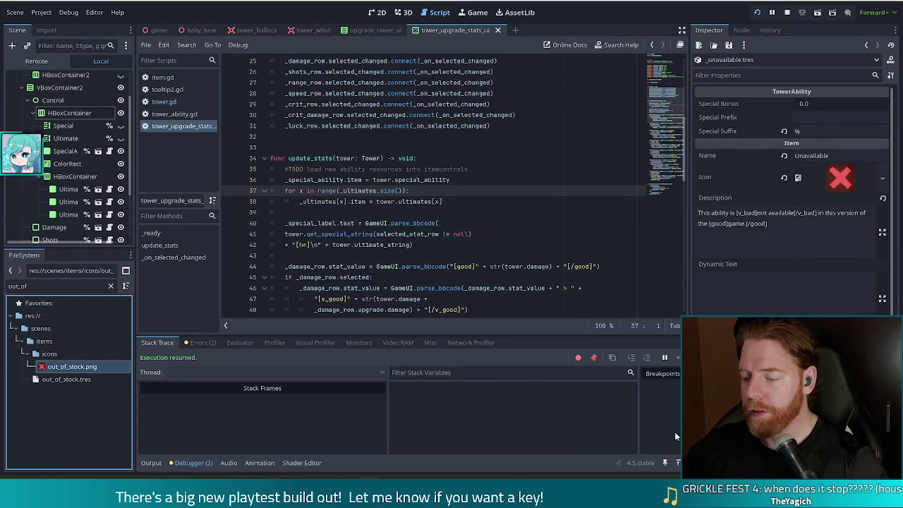
pyautogui.hotkey('alt', 'Tab')
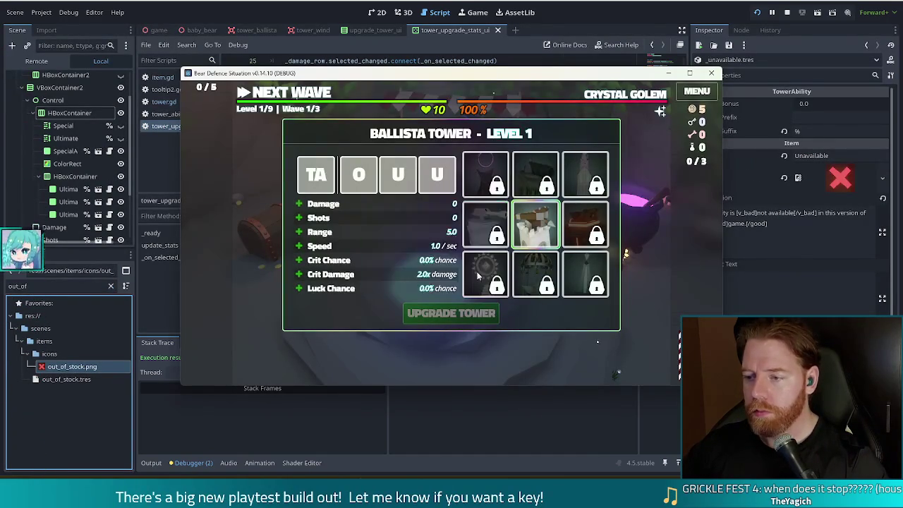
# Trigger the out-of-bounds error via the tower's item slots, resume twice, then reload the scene
pyautogui.click(478, 220)
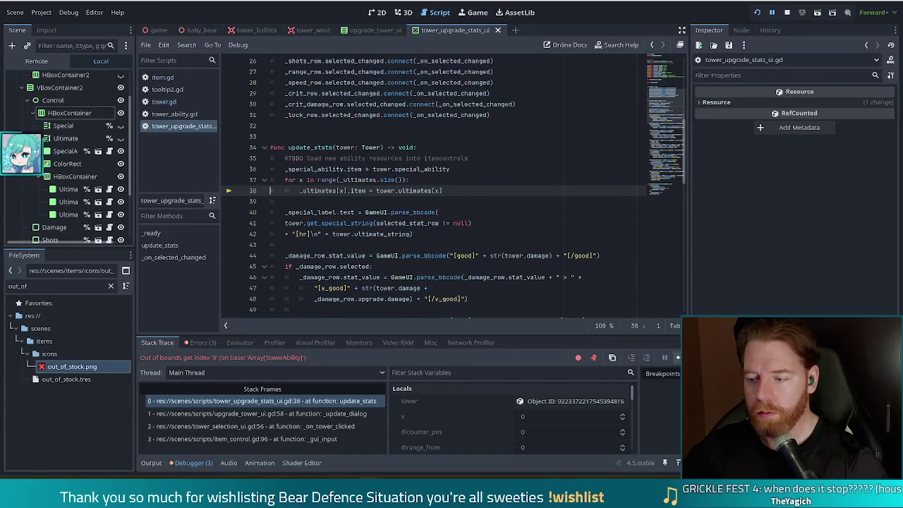
pyautogui.click(677, 357)
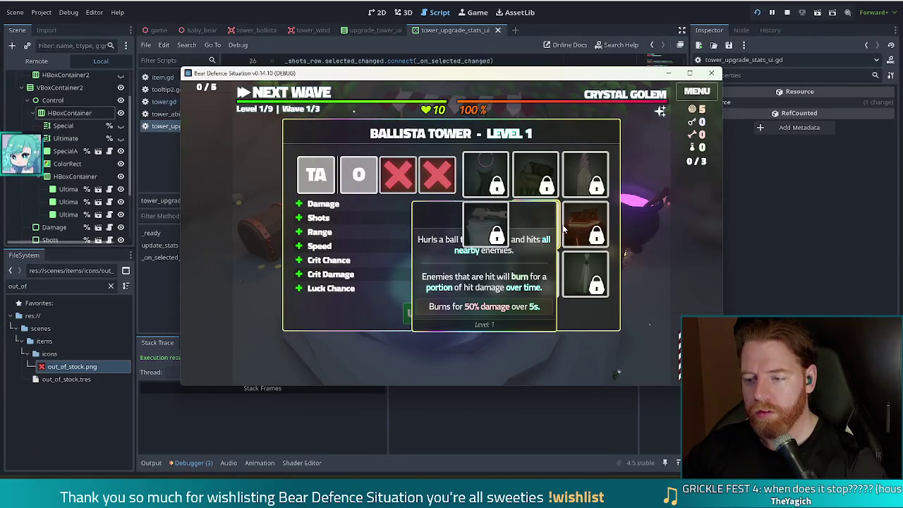
pyautogui.click(483, 216)
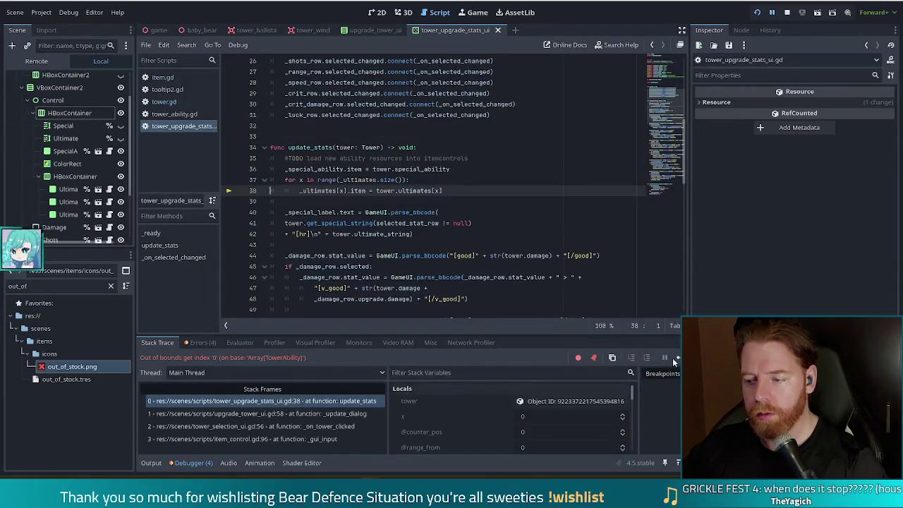
pyautogui.click(676, 358)
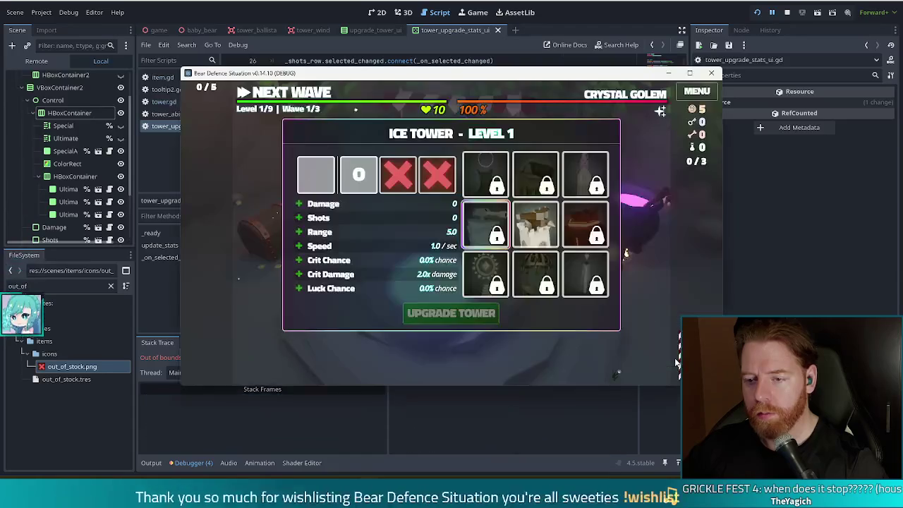
pyautogui.click(534, 224)
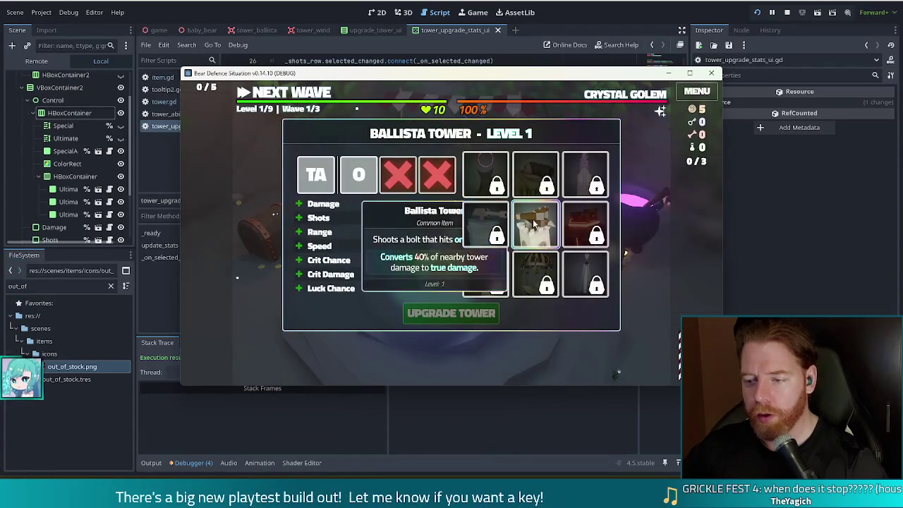
pyautogui.click(758, 13)
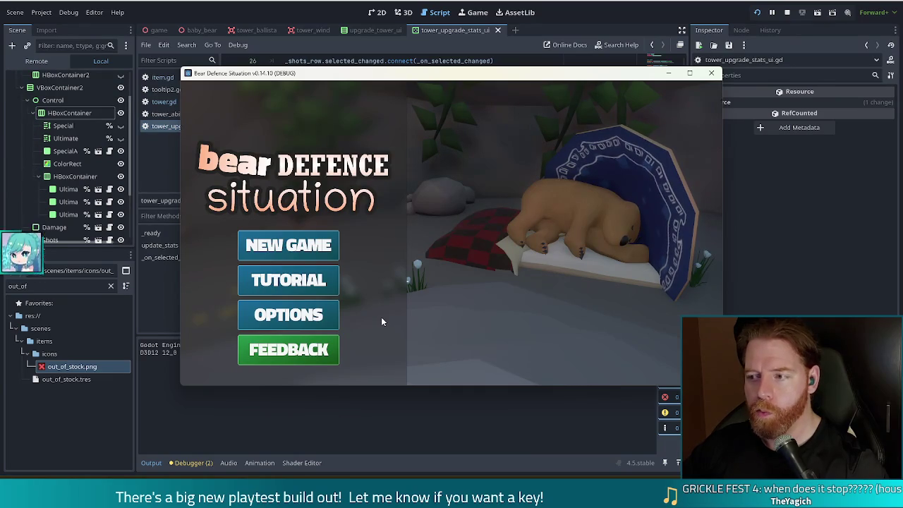
# Start a new game, advance to the level map, and run the 'upgrade' console command
pyautogui.click(316, 249)
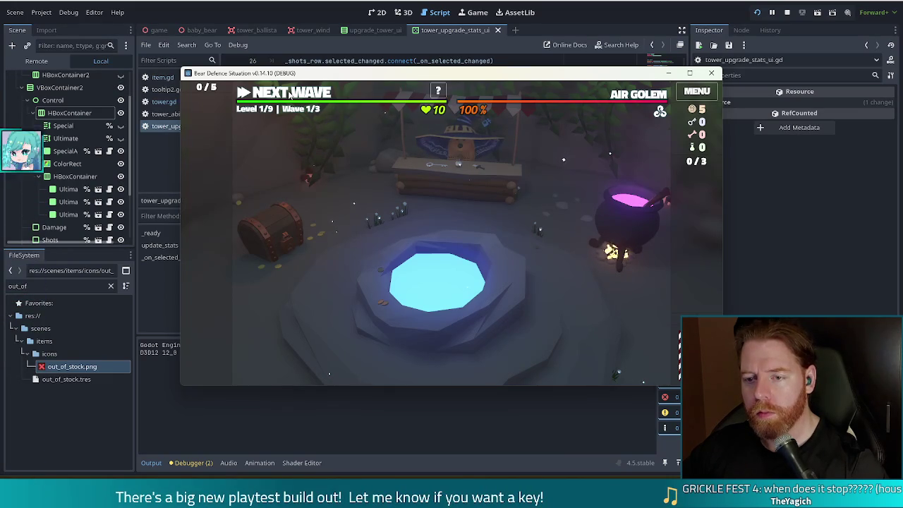
pyautogui.click(289, 94)
pyautogui.press('`')
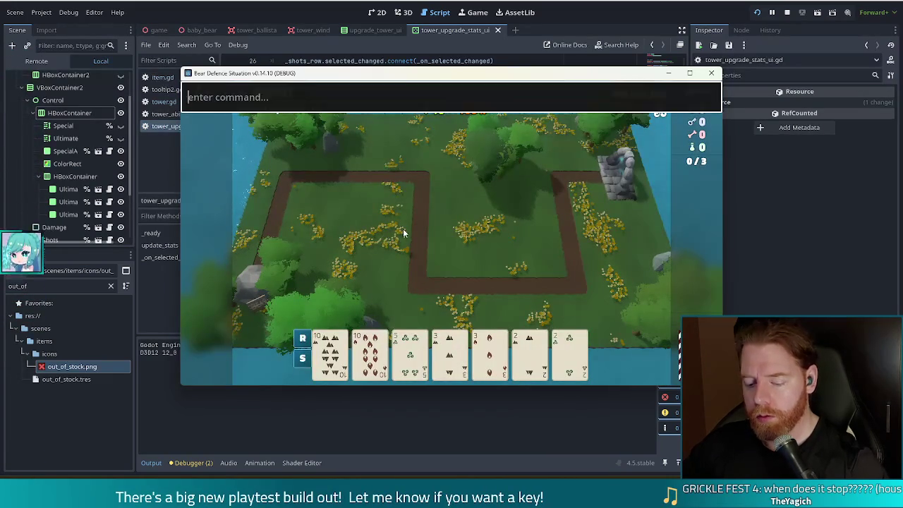
pyautogui.write('upgrade')
pyautogui.press('Return')
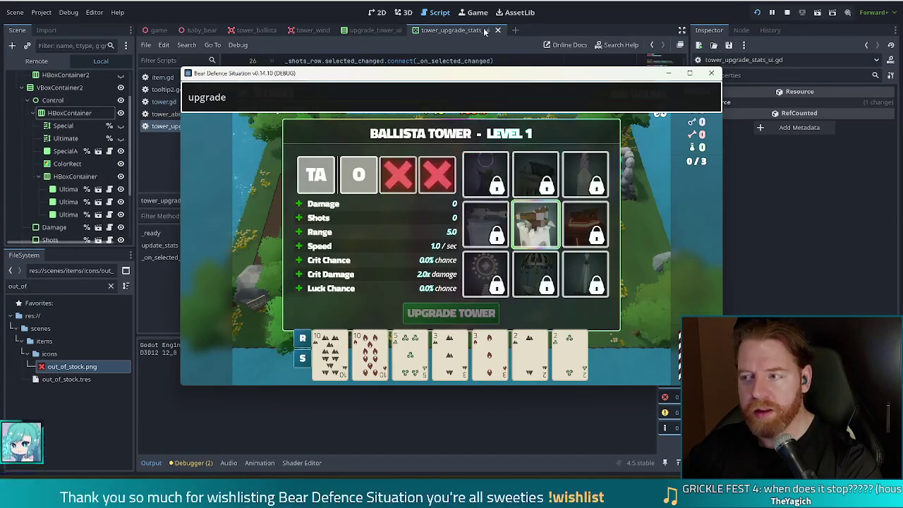
pyautogui.click(644, 25)
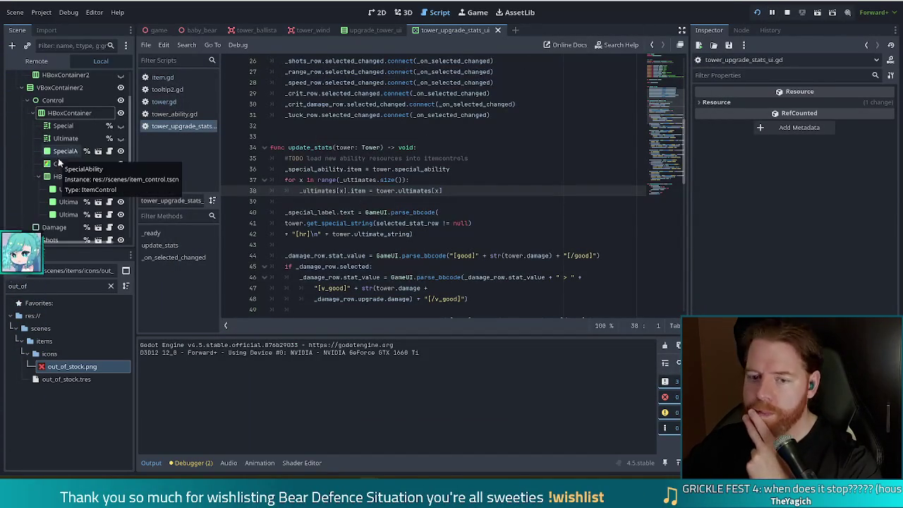
# Inspect the Ultimate_0 node, whose Item holds ballista_trueshot_aura.tres
pyautogui.click(65, 189)
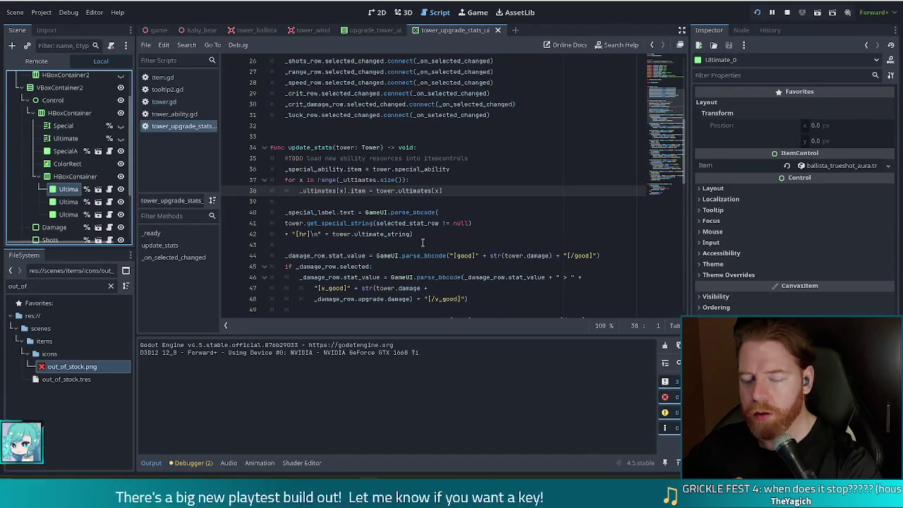
pyautogui.scroll(2, 422, 242)
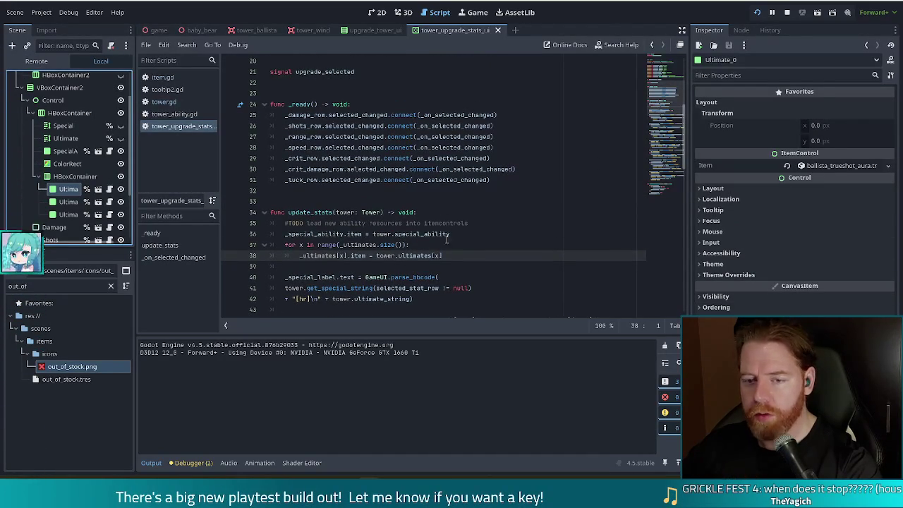
# Add a new line 39 in the ultimates loop beginning 'if tower.level <'
pyautogui.click(452, 233)
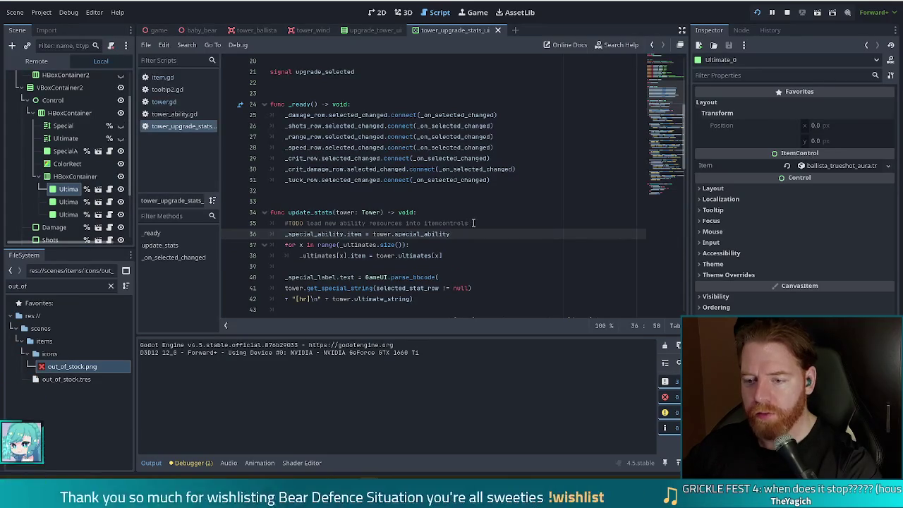
pyautogui.click(458, 255)
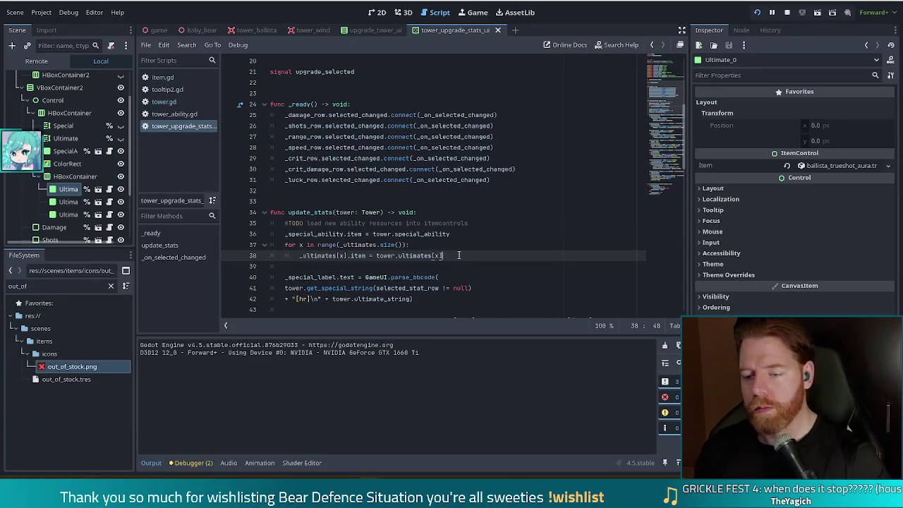
pyautogui.press('Return')
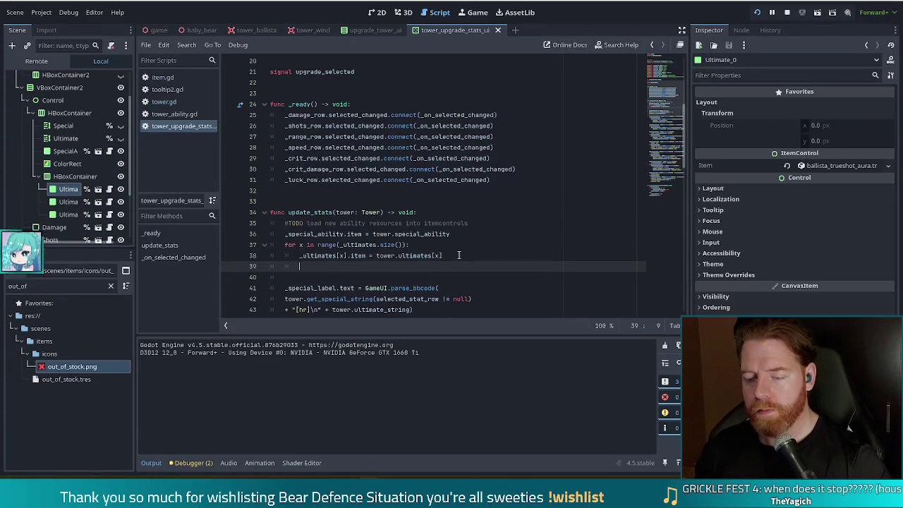
pyautogui.write('if t')
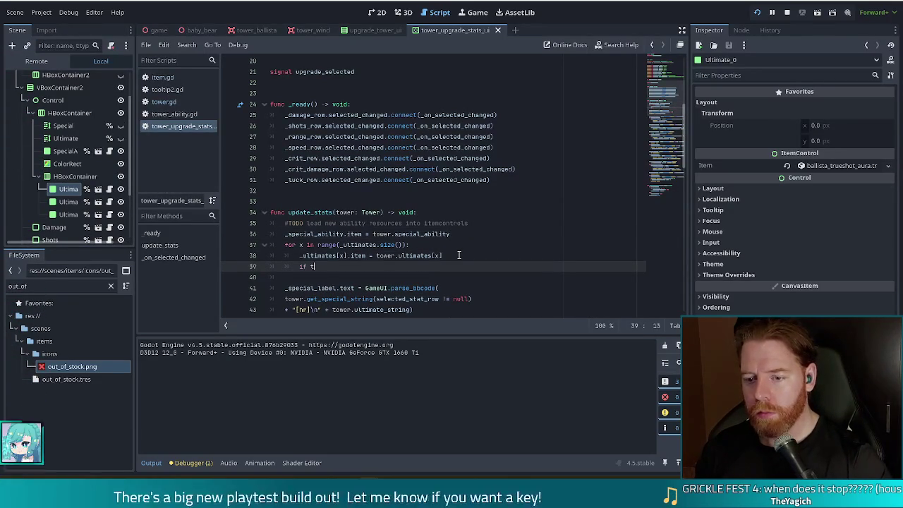
pyautogui.write('ower.level <')
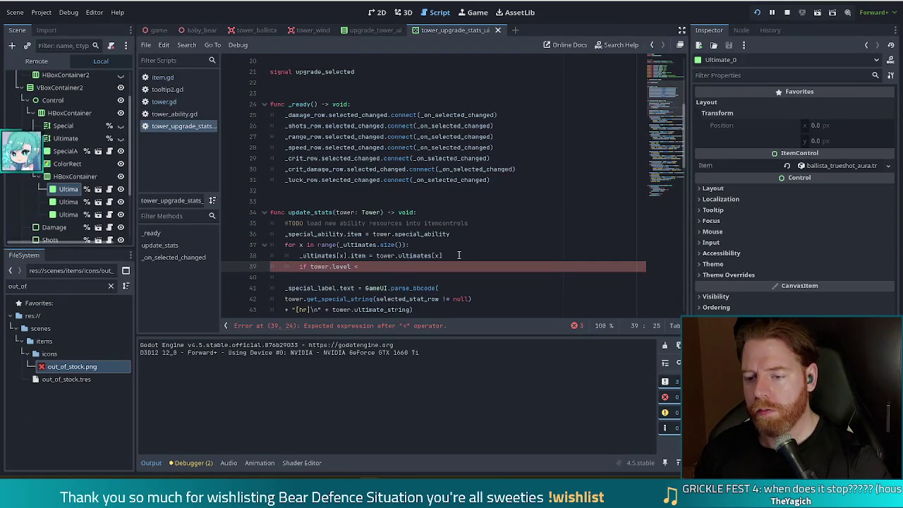
pyautogui.scroll(-5, 423, 232)
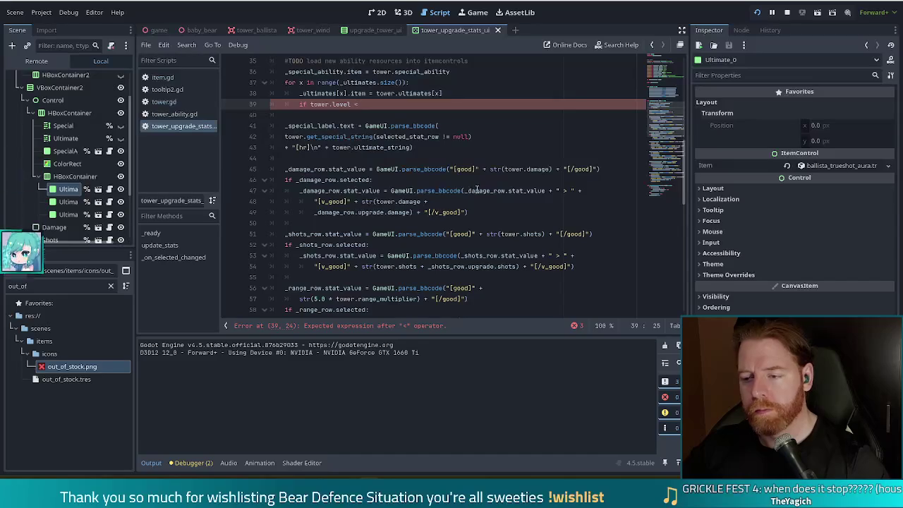
pyautogui.scroll(-6, 476, 189)
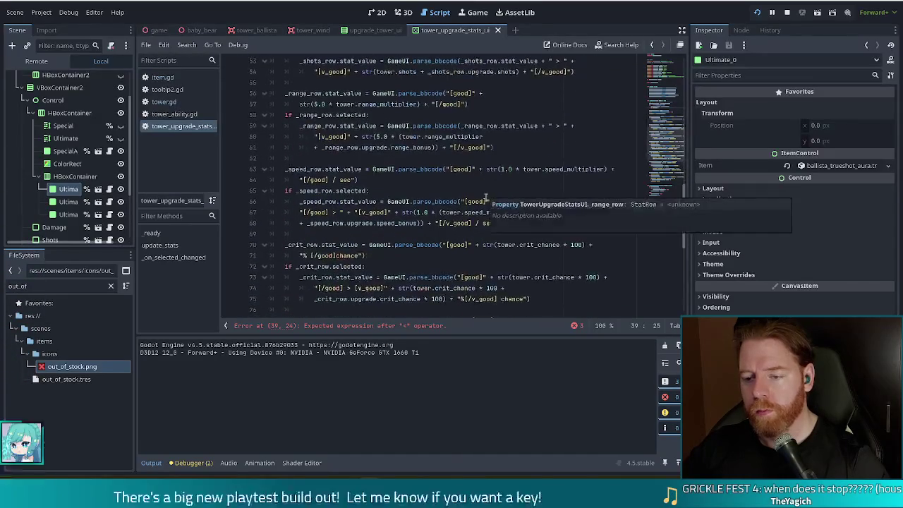
pyautogui.scroll(7, 485, 197)
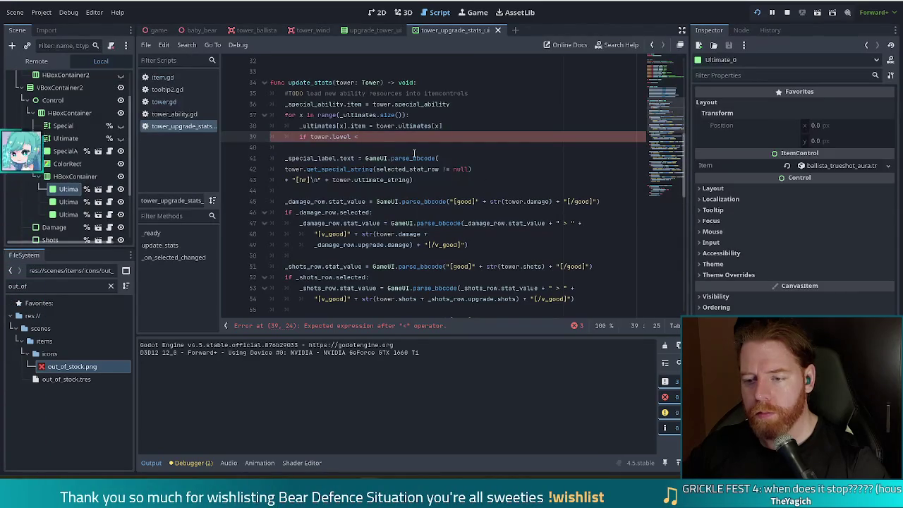
# Search the script for 'upgrade_l' references
pyautogui.hotkey('ctrl', 'f')
pyautogui.write('upg')
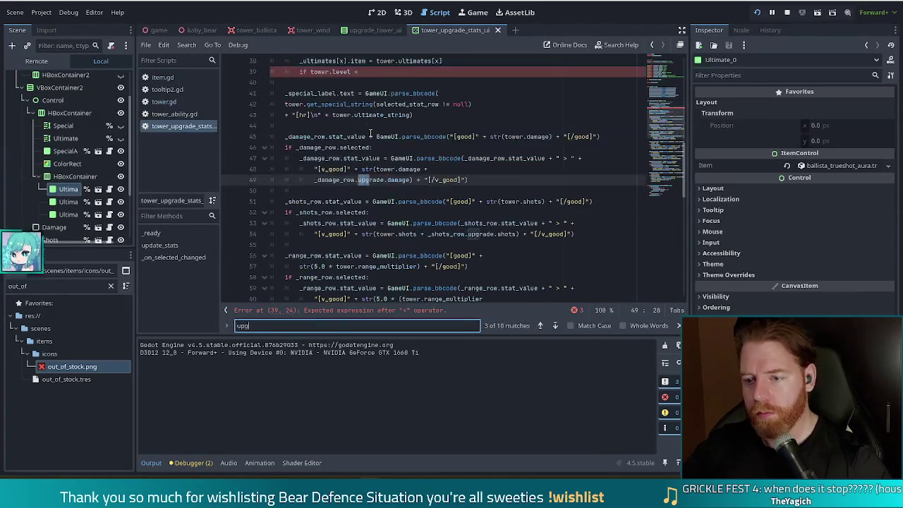
pyautogui.write('rade_')
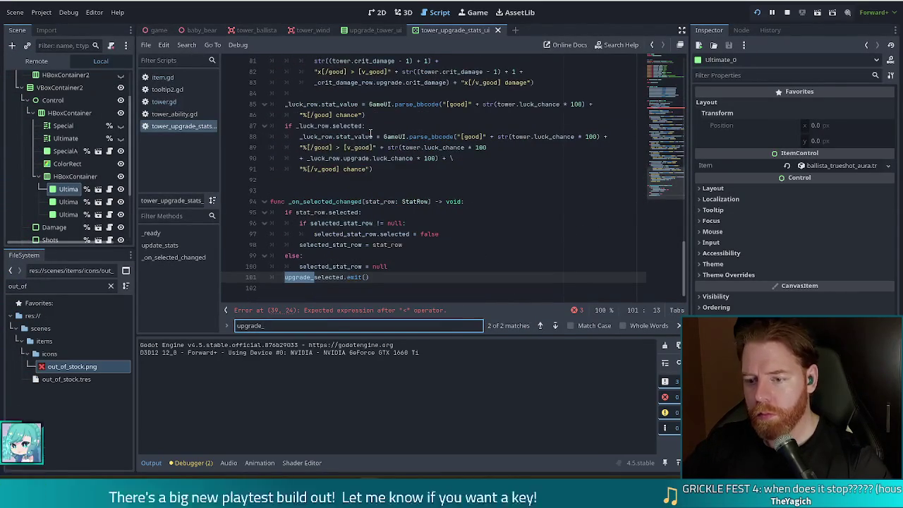
pyautogui.write('l')
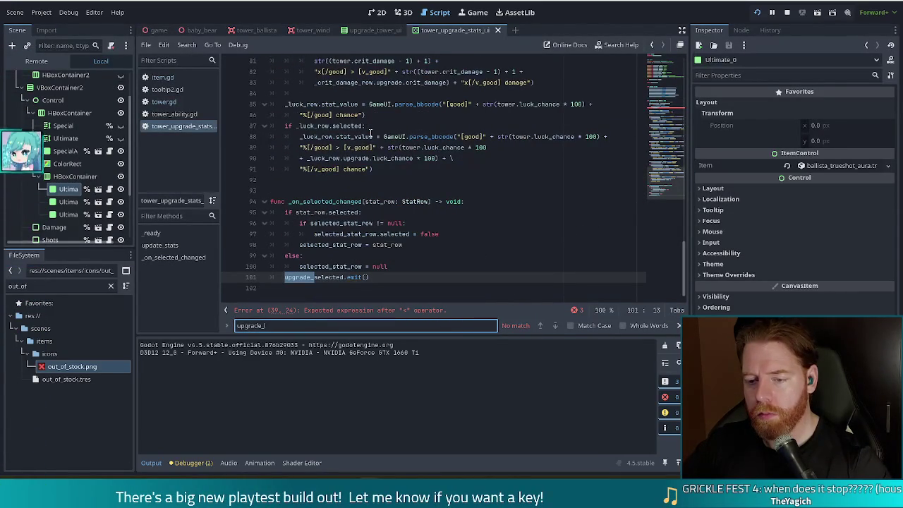
pyautogui.press('BackSpace')
pyautogui.press('BackSpace')
pyautogui.press('BackSpace')
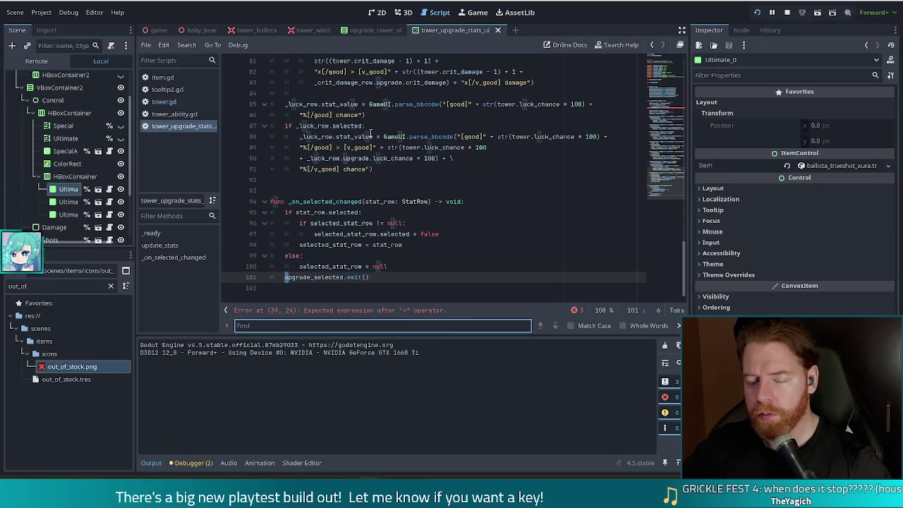
# Check upgrade_level in tower_ability.gd, then return and select line 39's unfinished condition
pyautogui.click(187, 116)
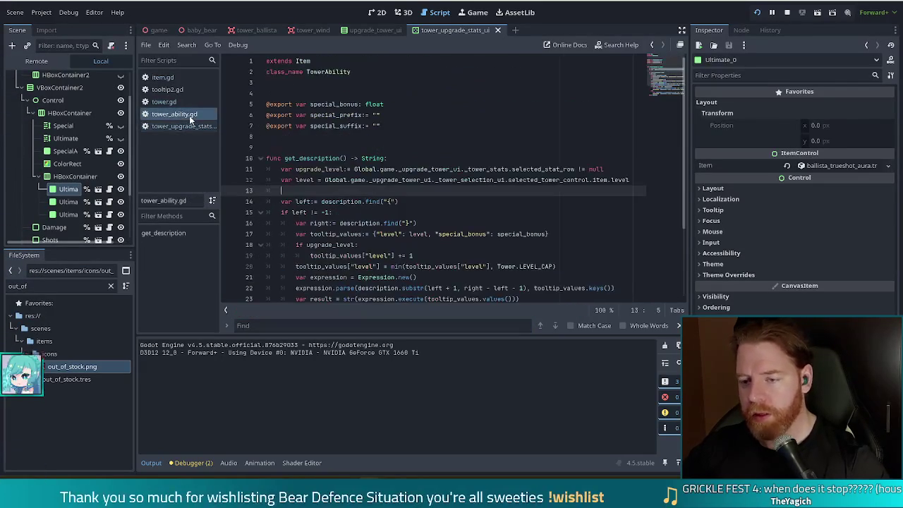
pyautogui.click(342, 170)
pyautogui.moveTo(392, 170)
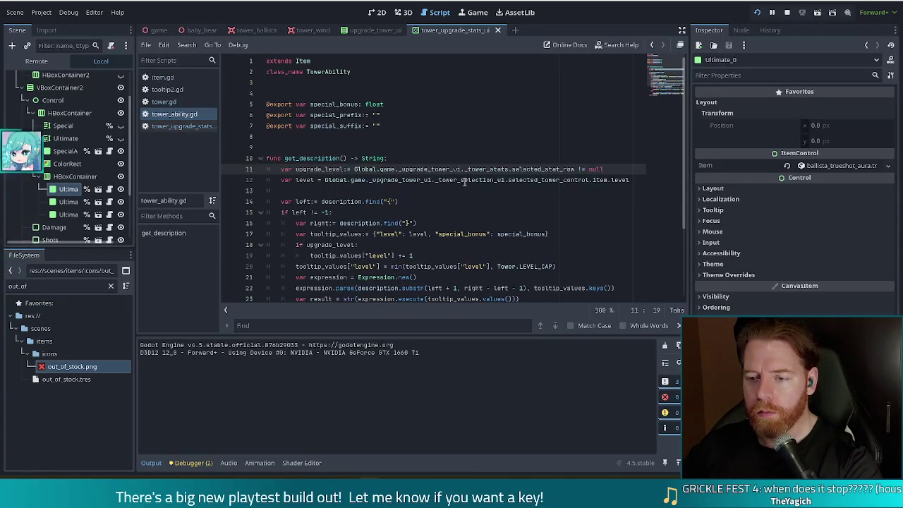
pyautogui.hotkey('alt', 'Left')
pyautogui.hotkey('alt', 'Left')
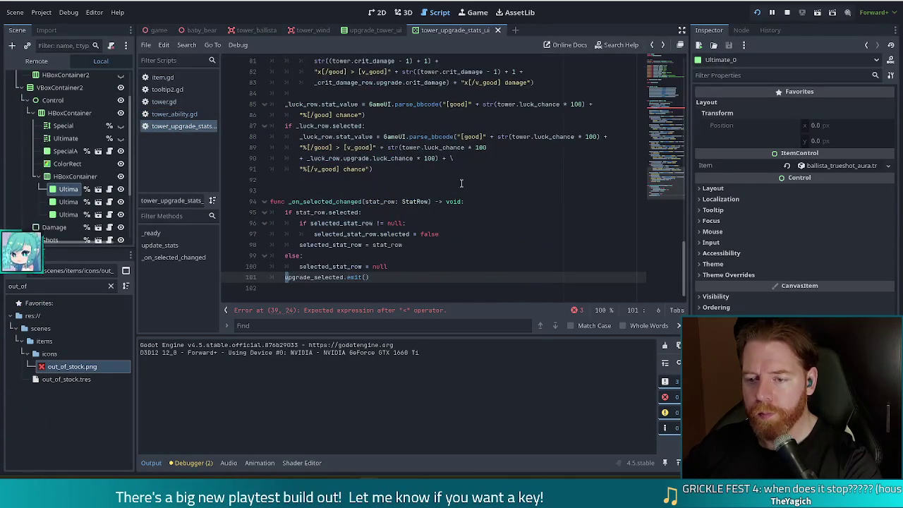
pyautogui.scroll(10, 461, 184)
pyautogui.scroll(4, 393, 204)
pyautogui.moveTo(393, 205); pyautogui.dragTo(299, 202)
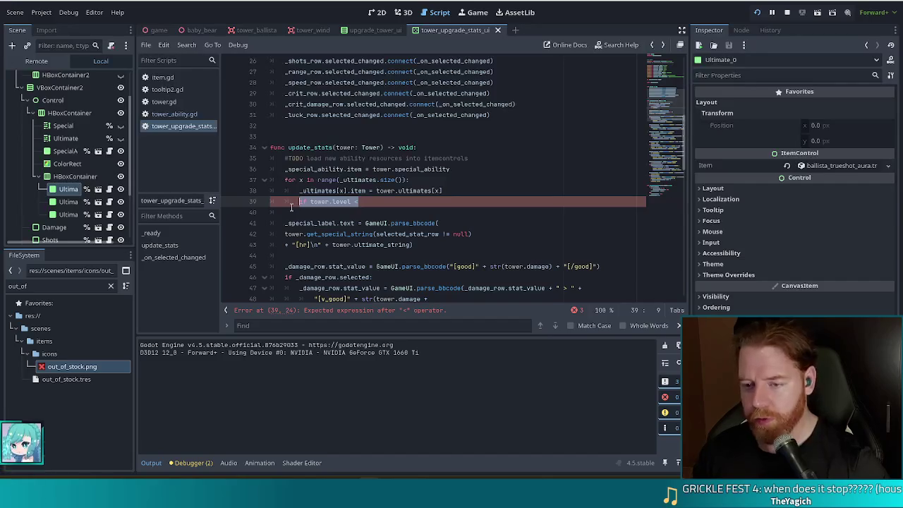
# Replace line 39's tower.level check with _ultimates, trying di, is_ and enab as members
pyautogui.write('_ul')
pyautogui.press('Return')
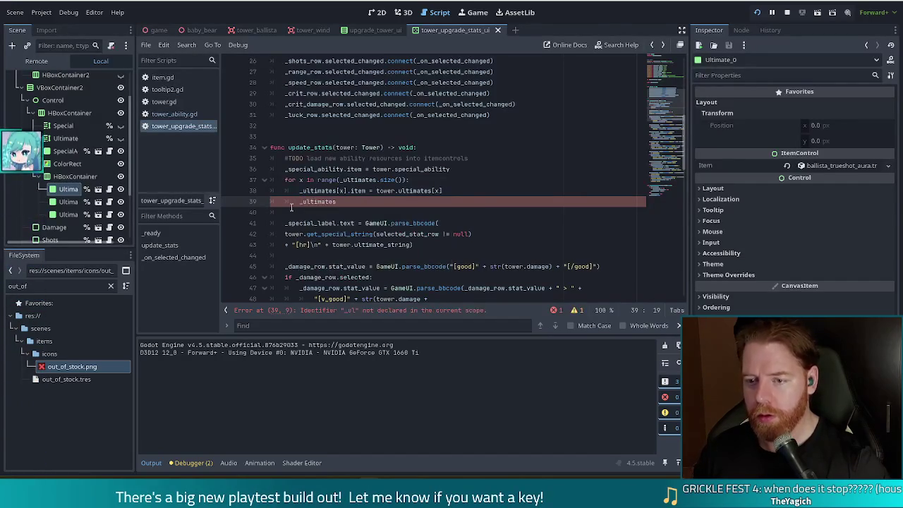
pyautogui.write('[x].di')
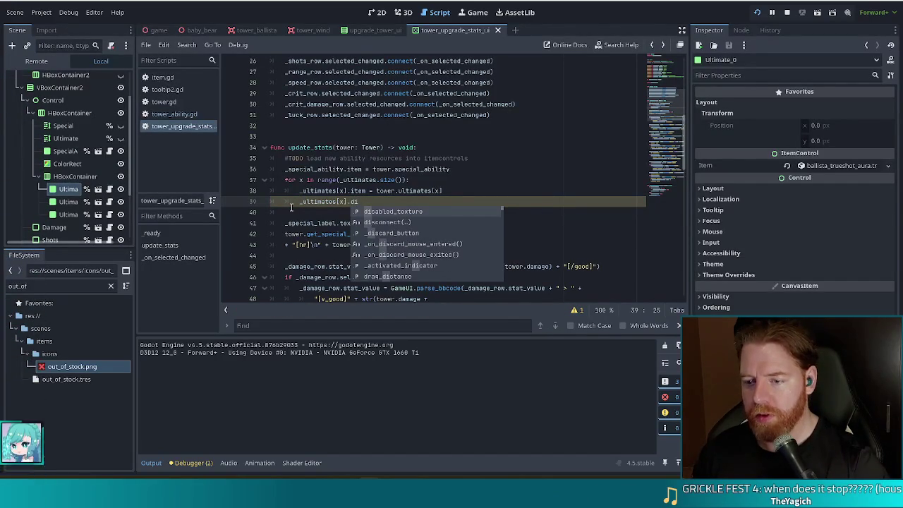
pyautogui.press('BackSpace')
pyautogui.press('BackSpace')
pyautogui.write('is_')
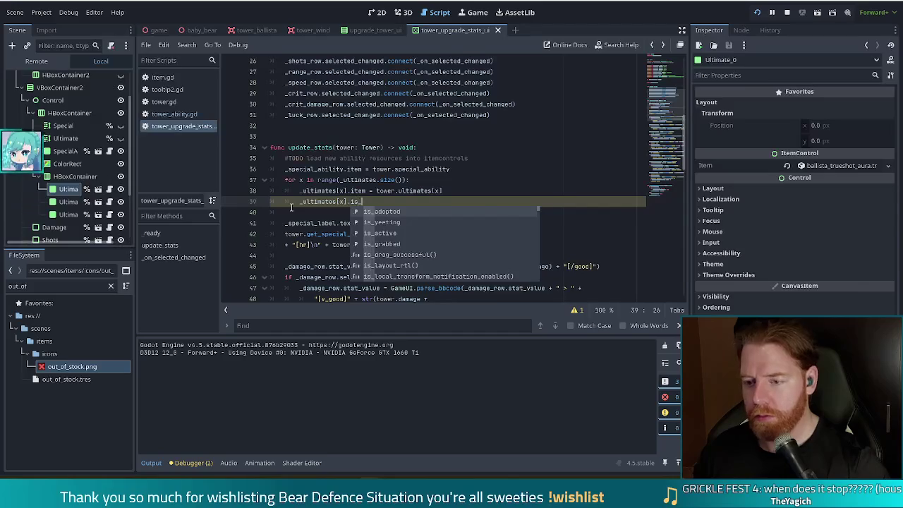
pyautogui.press('BackSpace')
pyautogui.press('BackSpace')
pyautogui.press('BackSpace')
pyautogui.write('enab')
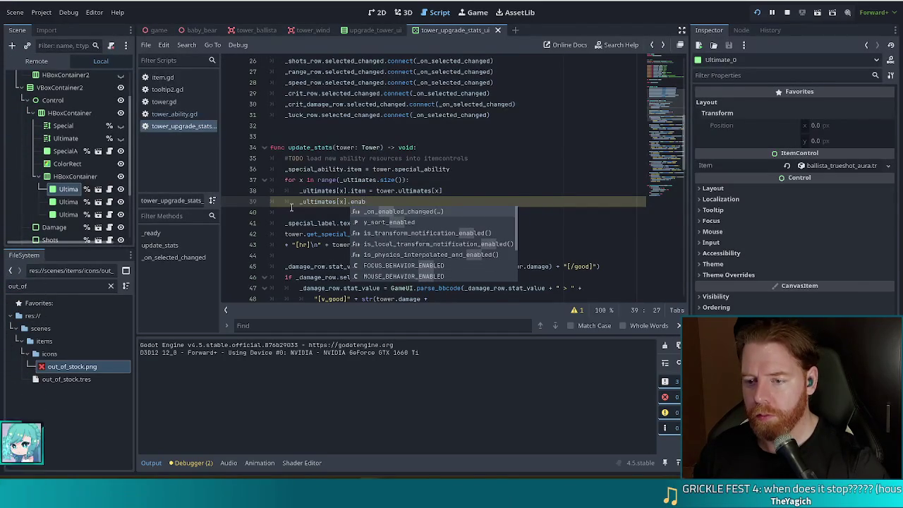
pyautogui.press('BackSpace')
pyautogui.press('BackSpace')
pyautogui.press('BackSpace')
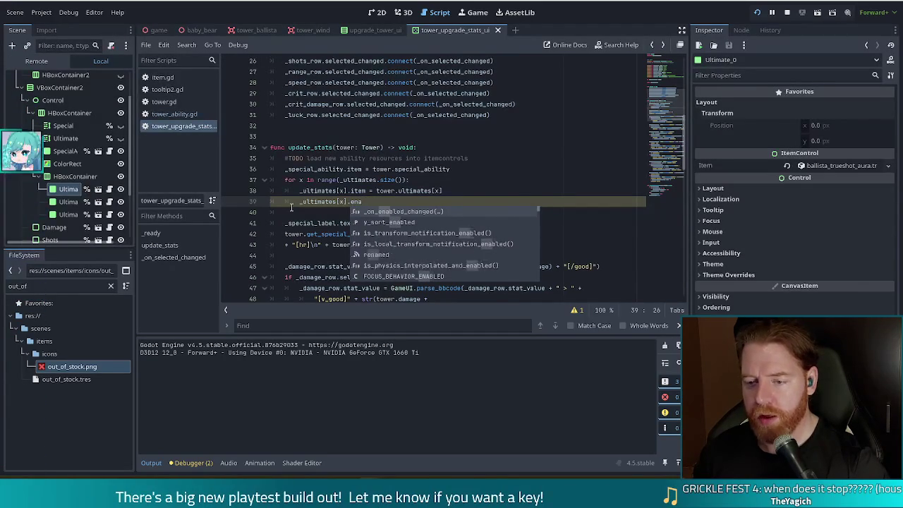
pyautogui.write('di')
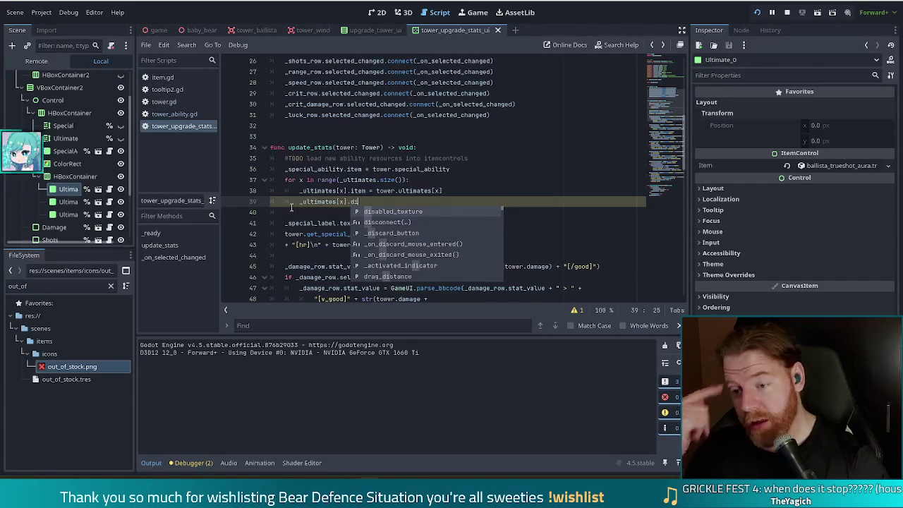
pyautogui.press('BackSpace')
pyautogui.press('BackSpace')
# Complete line 39 as _ultimates[x].item.enabled = false using autocomplete
pyautogui.write('item.d')
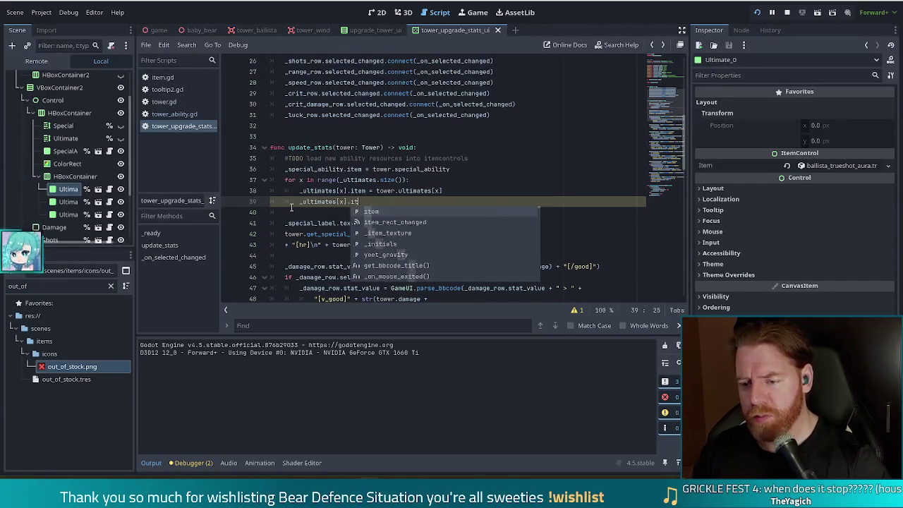
pyautogui.press('BackSpace')
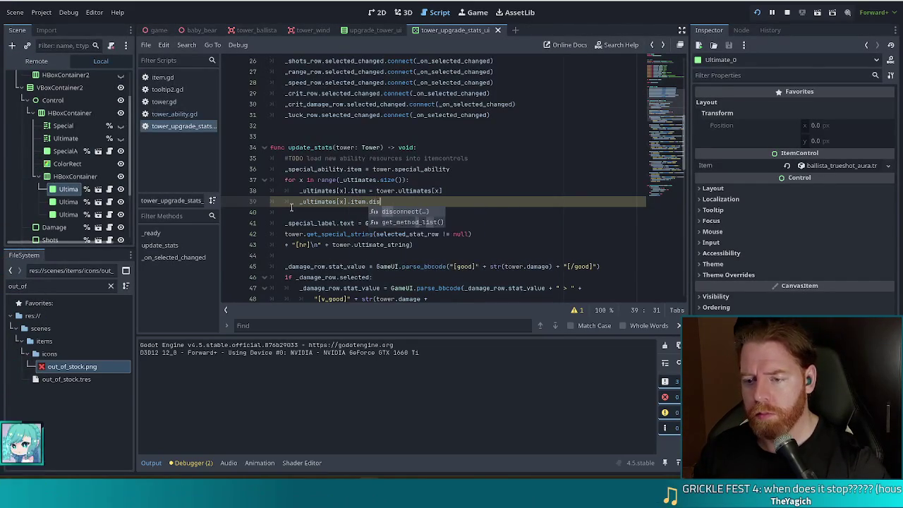
pyautogui.write('lo')
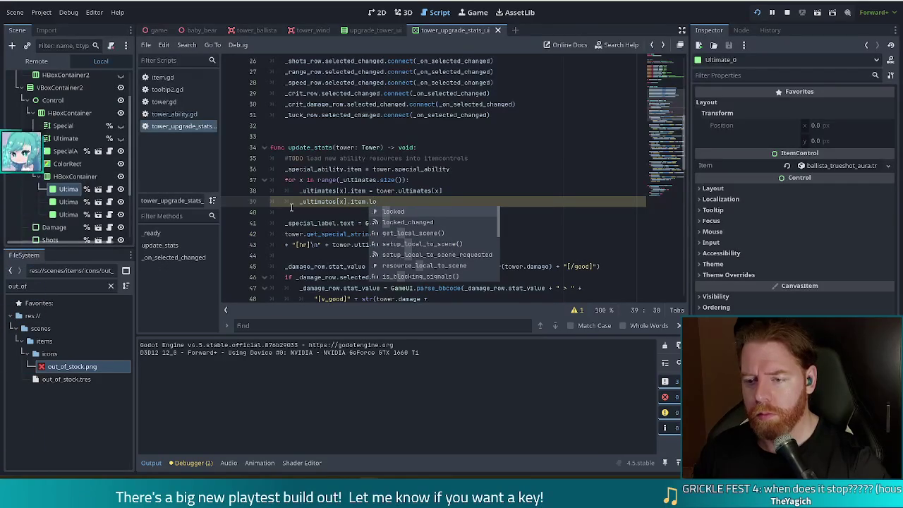
pyautogui.press('BackSpace')
pyautogui.press('BackSpace')
pyautogui.write('en')
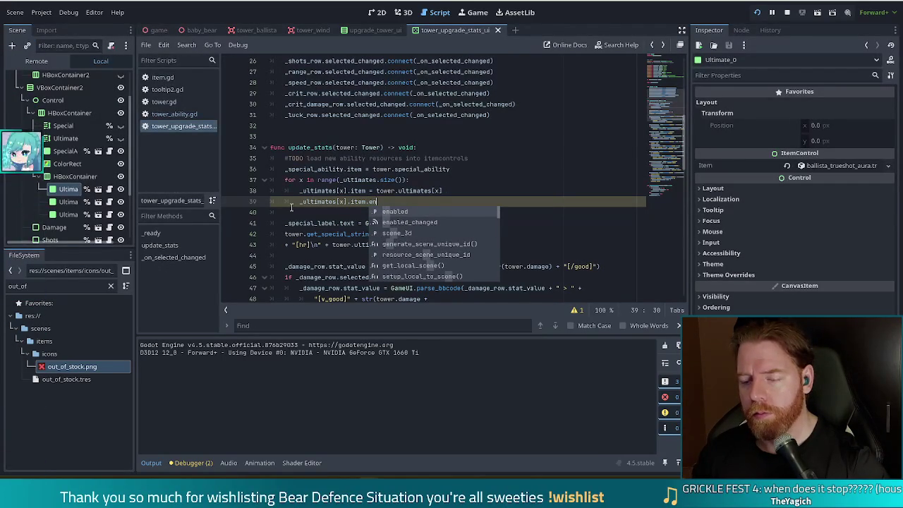
pyautogui.press('Return')
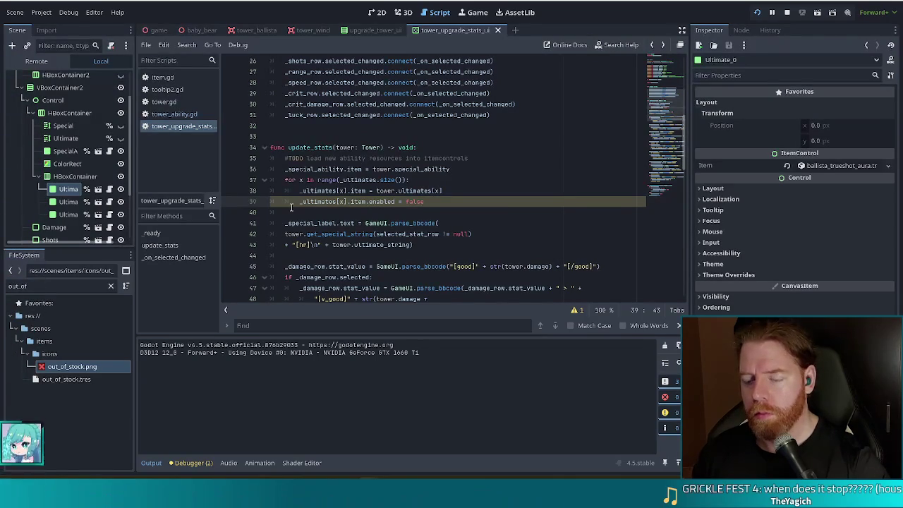
pyautogui.write('se')
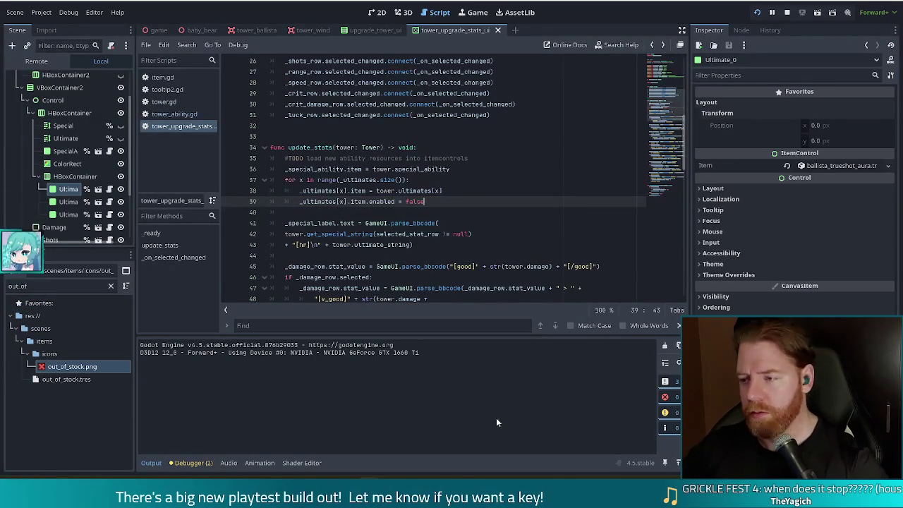
# Run the project, start a new game, and enter 'upgrade' in the console for the Ballista Tower panel
pyautogui.click(756, 14)
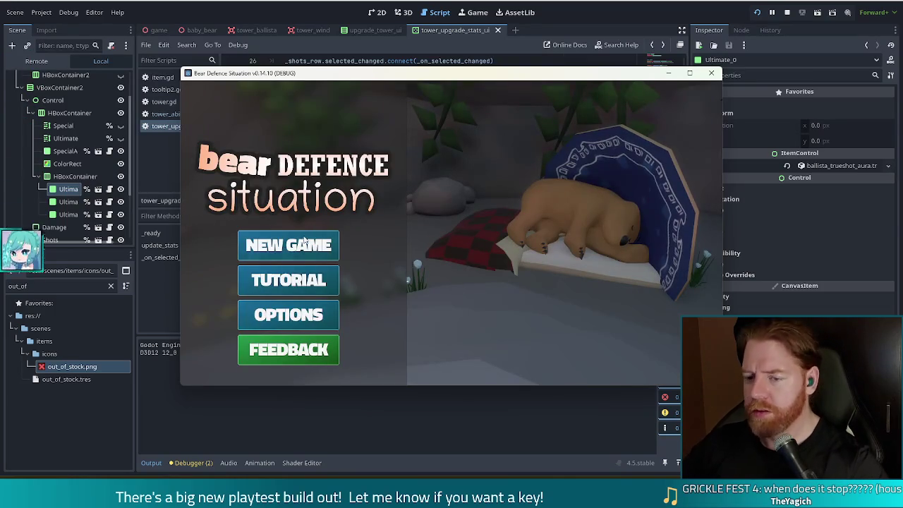
pyautogui.click(298, 245)
pyautogui.press('`')
pyautogui.write('up')
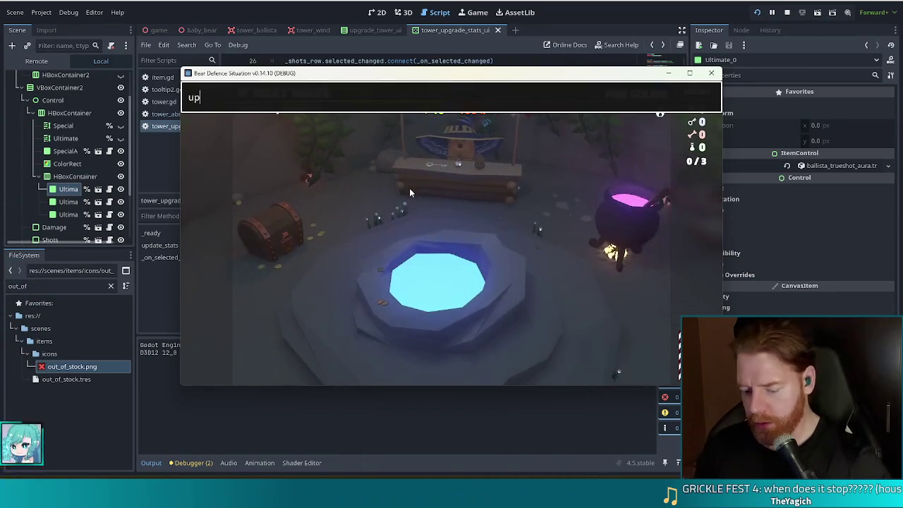
pyautogui.write('grade')
pyautogui.press('Return')
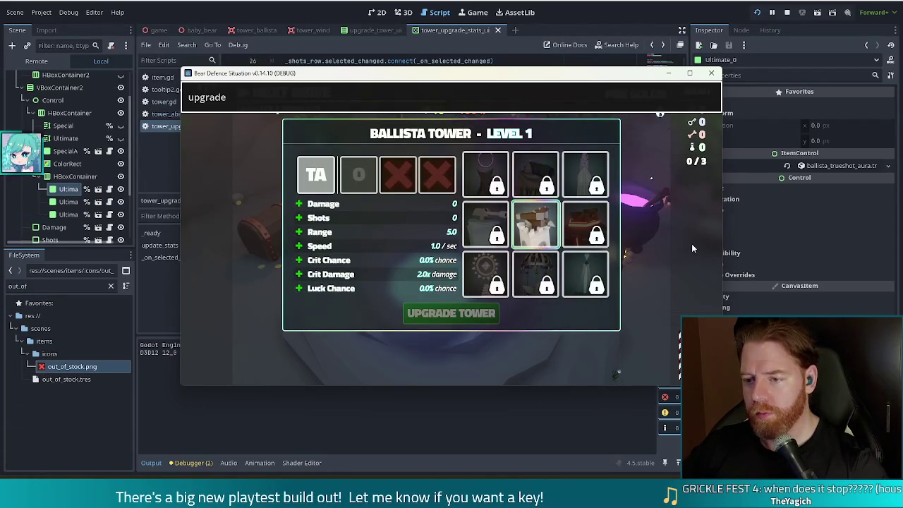
pyautogui.moveTo(361, 173)
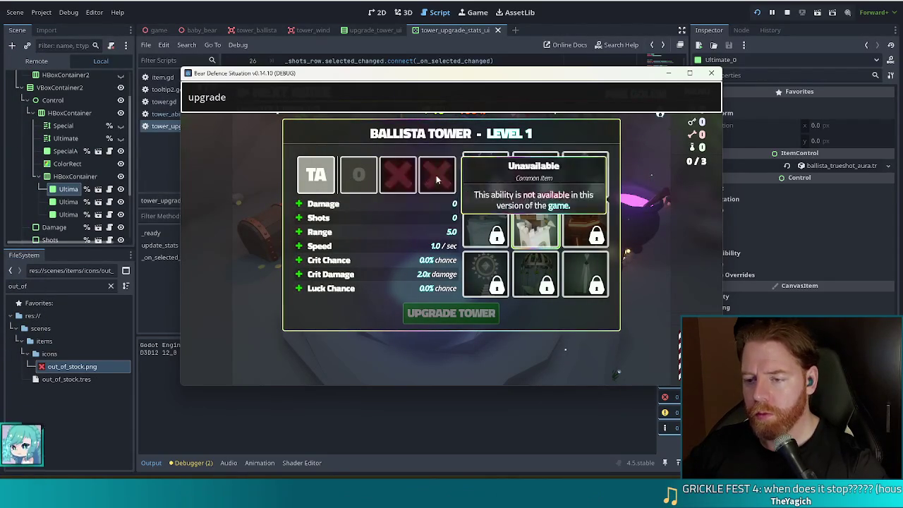
pyautogui.moveTo(437, 174)
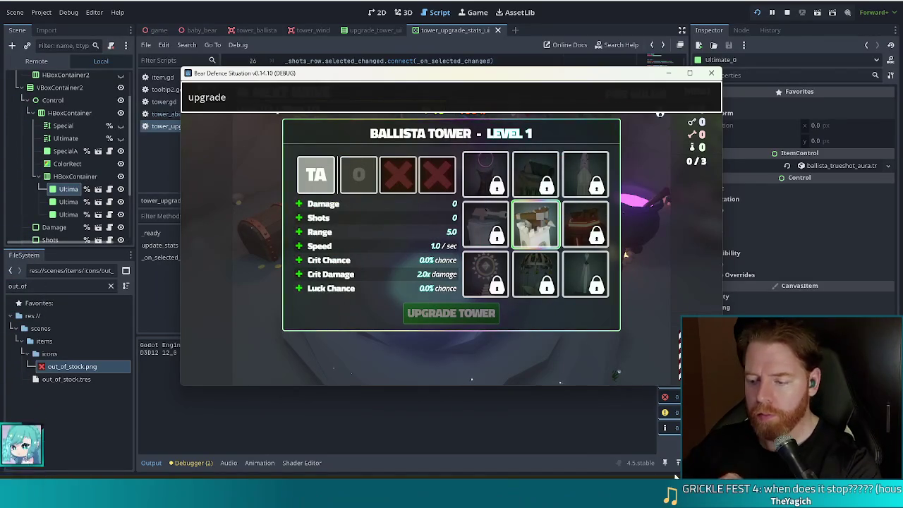
pyautogui.press('Return')
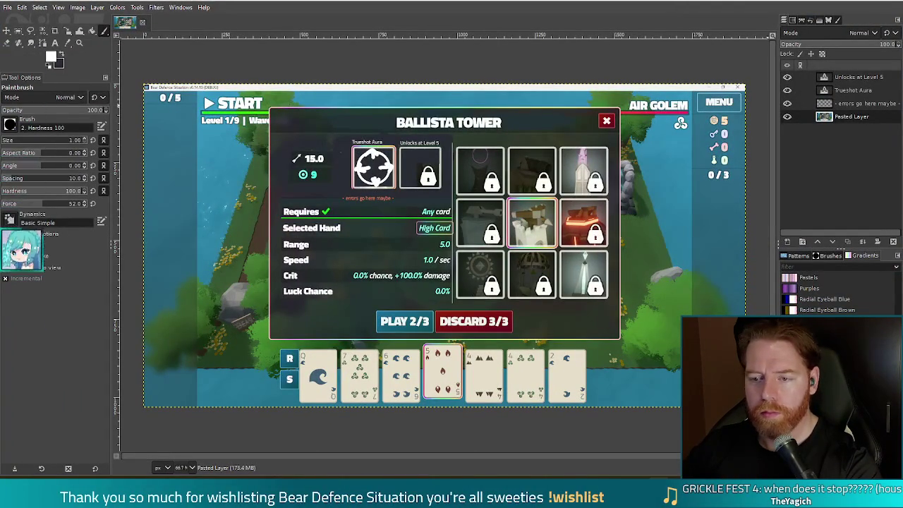
pyautogui.hotkey('alt', 'Tab')
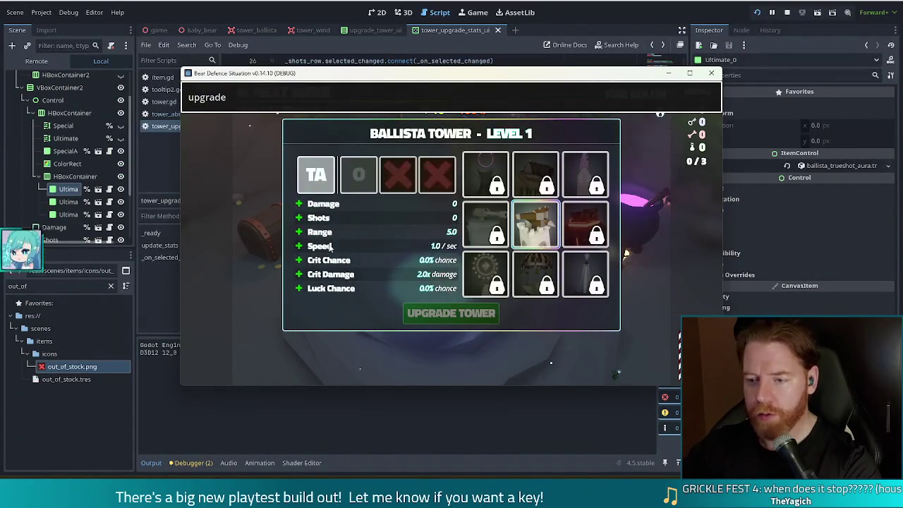
pyautogui.moveTo(319, 176)
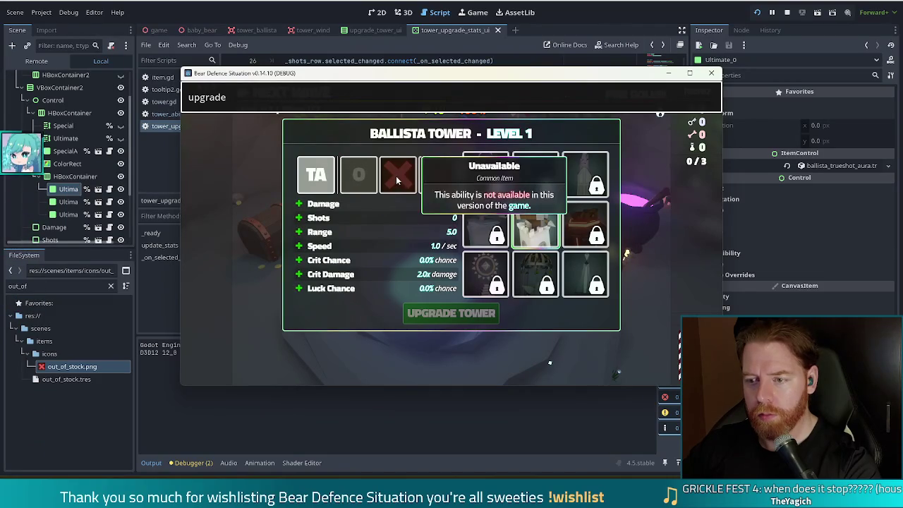
pyautogui.moveTo(380, 185)
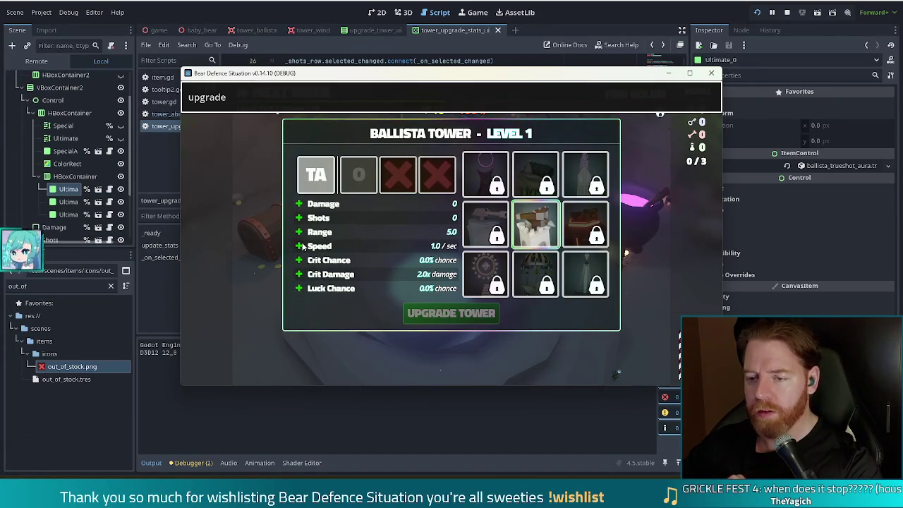
pyautogui.moveTo(366, 187)
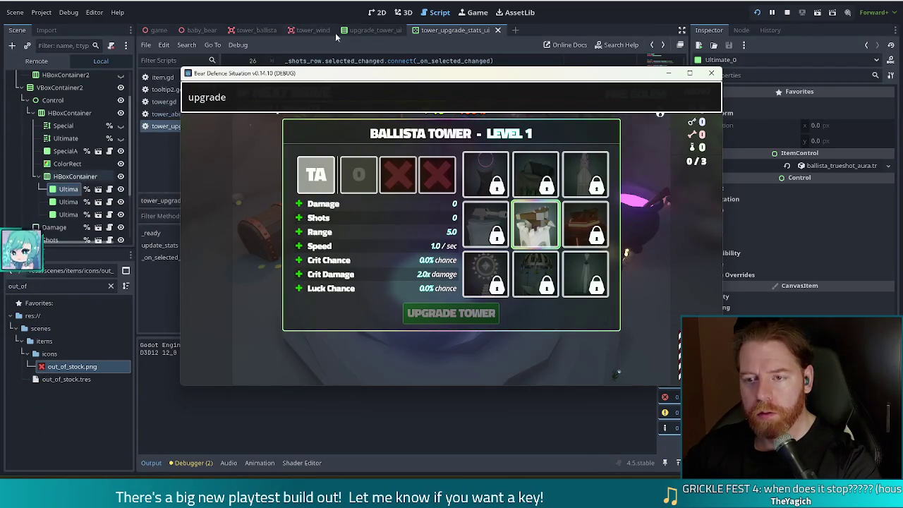
pyautogui.click(69, 179)
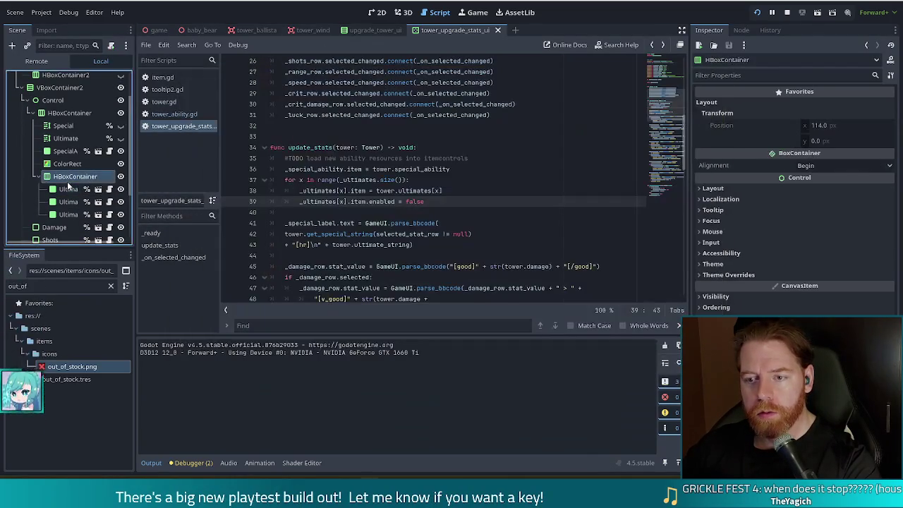
# Select the upper HBoxContainer in the UI scene and review its Alignment options, keeping Begin
pyautogui.click(377, 12)
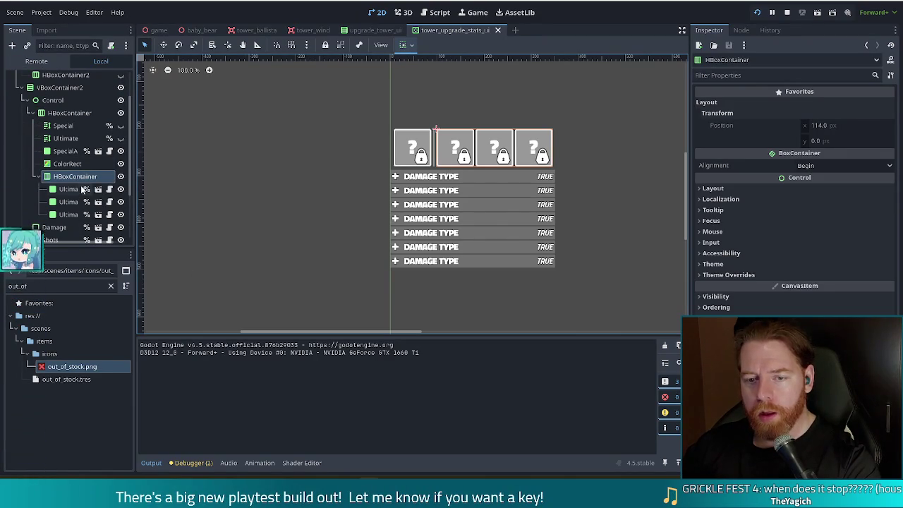
pyautogui.click(38, 176)
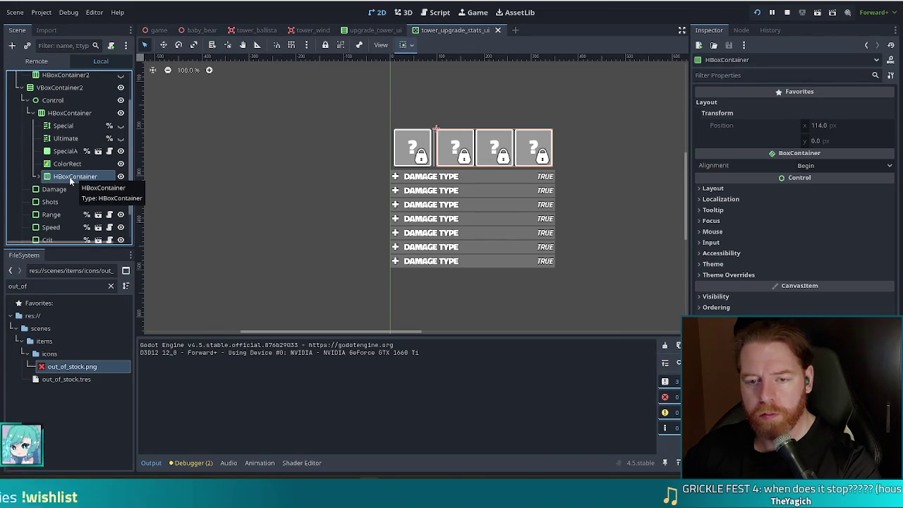
pyautogui.click(69, 112)
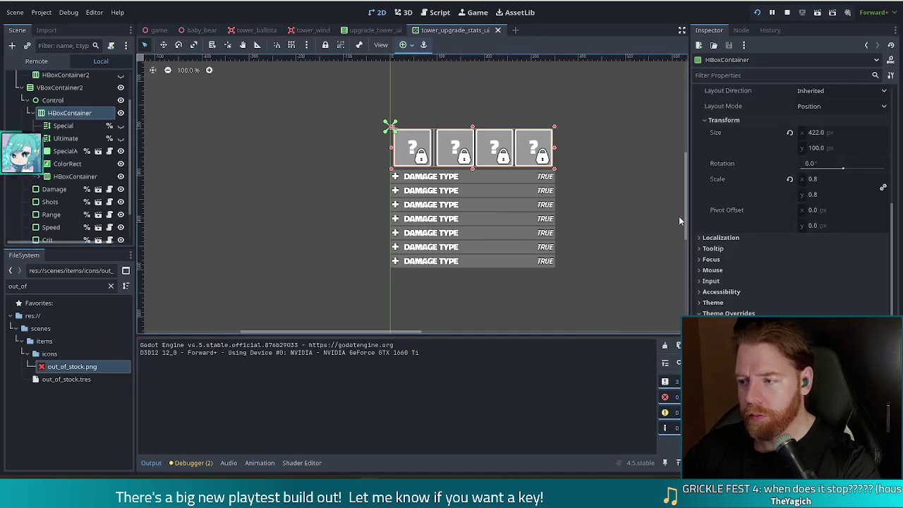
pyautogui.scroll(5, 755, 236)
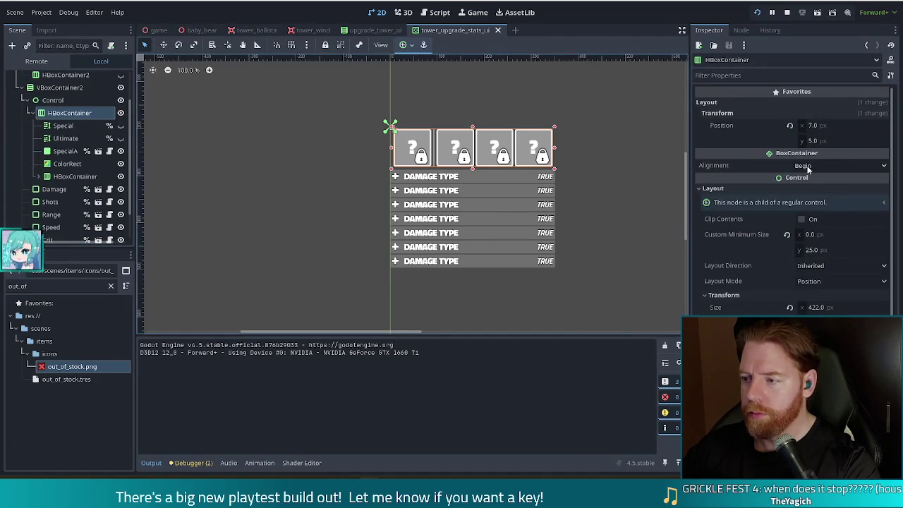
pyautogui.click(807, 165)
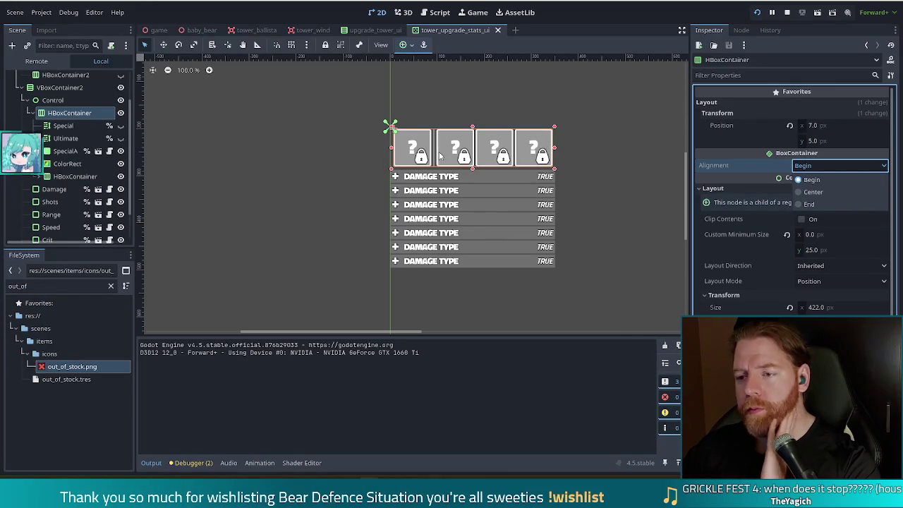
pyautogui.press('Escape')
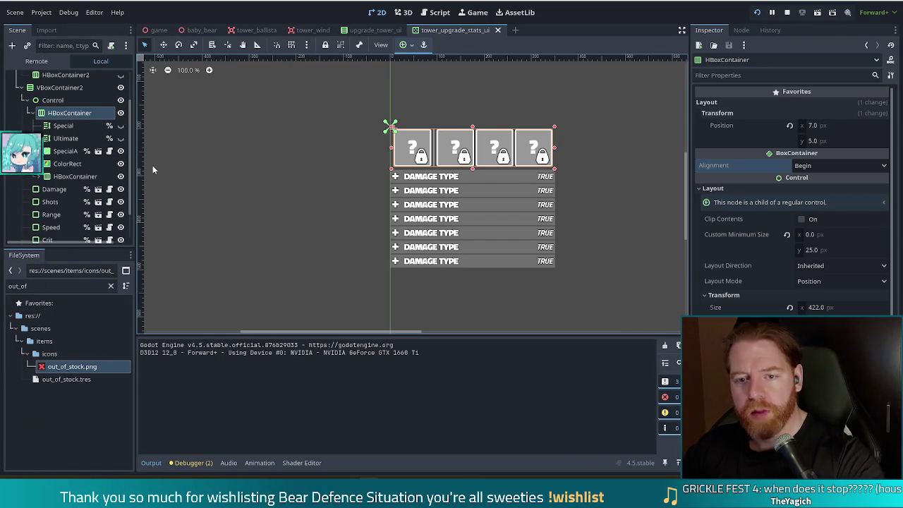
pyautogui.click(3, 285)
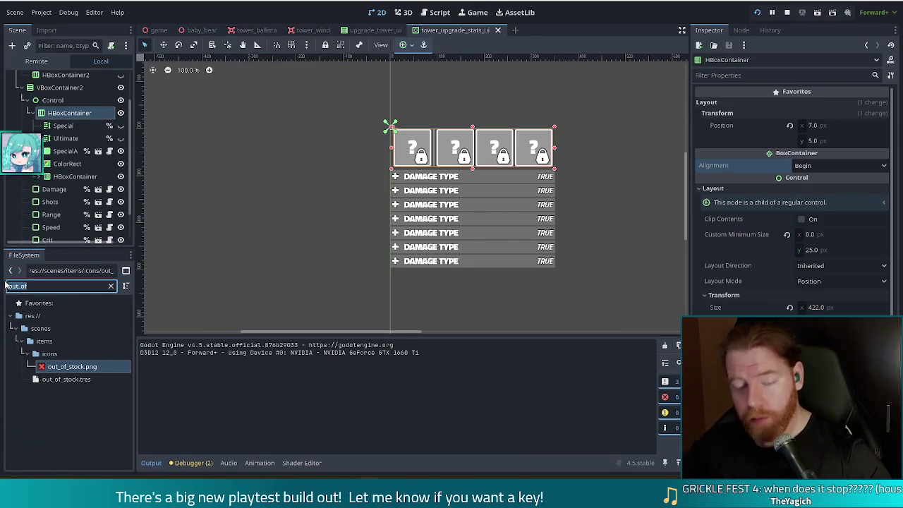
# Set ballista_overconversion.tres Dynamic Text to 'Unlocks at [good]Level 5[/good]' and run the game
pyautogui.write('bal')
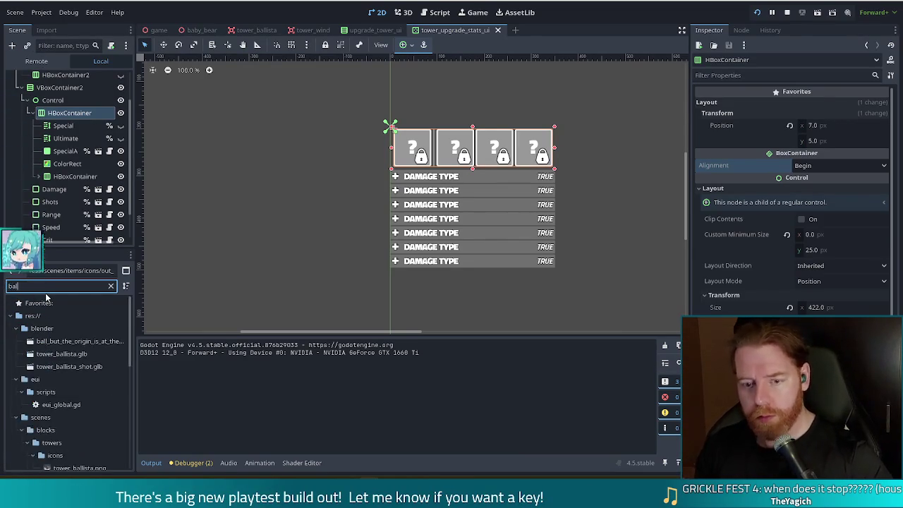
pyautogui.write('lista')
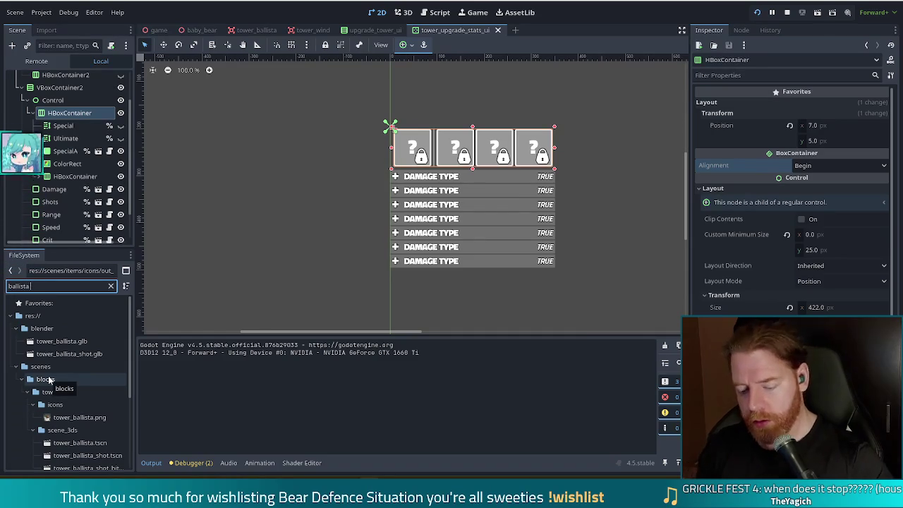
pyautogui.write(' tres')
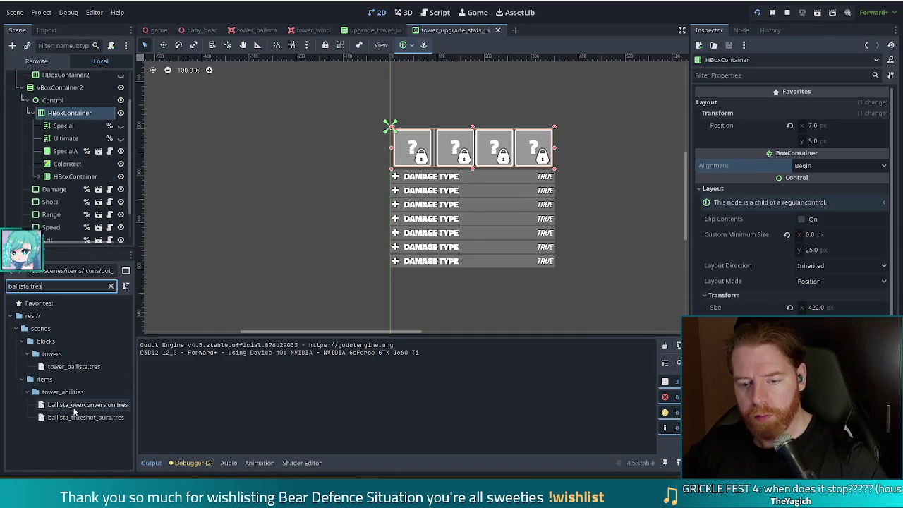
pyautogui.click(87, 404)
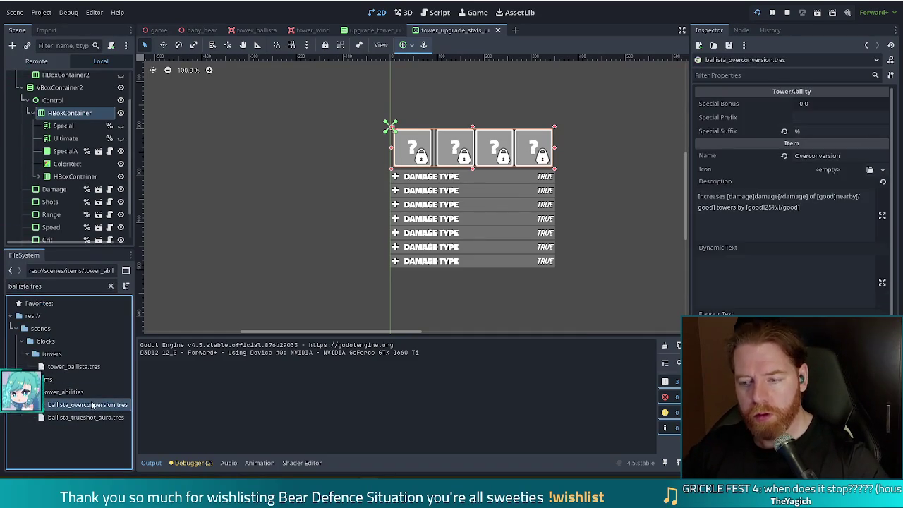
pyautogui.click(795, 286)
pyautogui.write('Unlocks at Level 5')
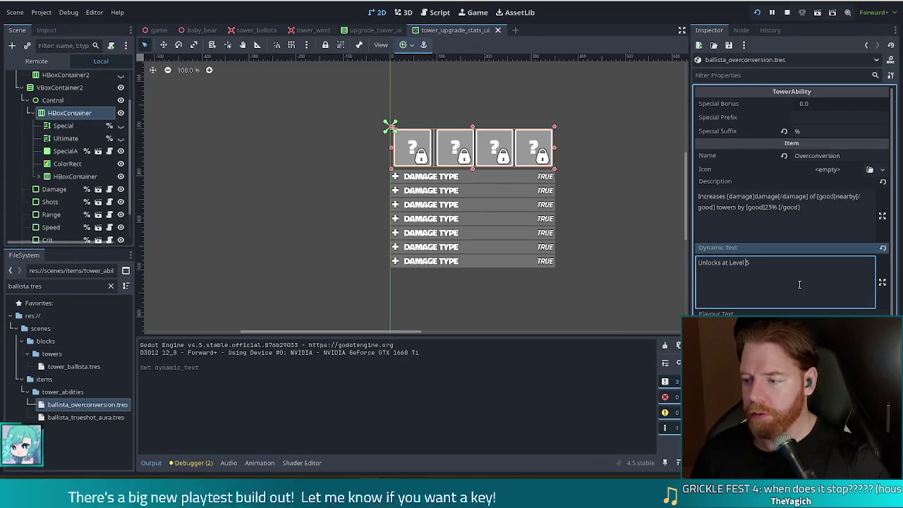
pyautogui.press('Left')
pyautogui.press('Left')
pyautogui.press('Left')
pyautogui.press('BackSpace')
pyautogui.write('Ld]')
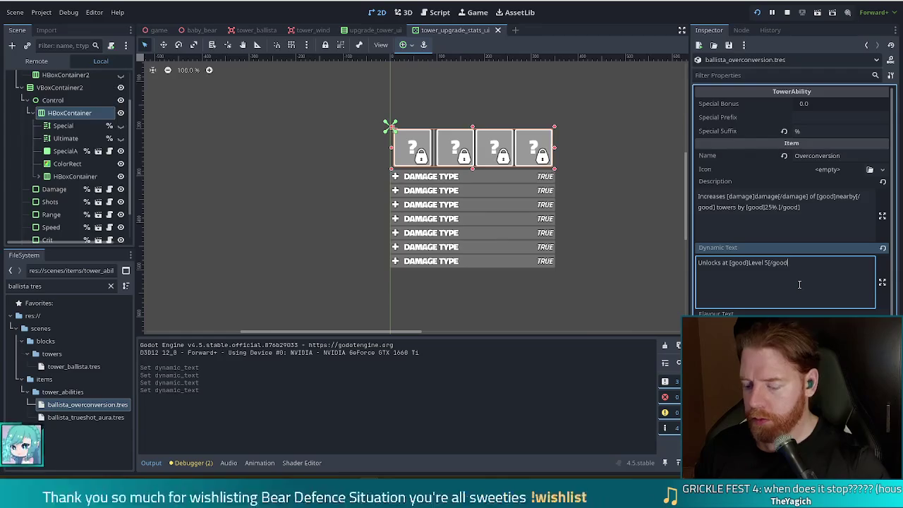
pyautogui.write('od]')
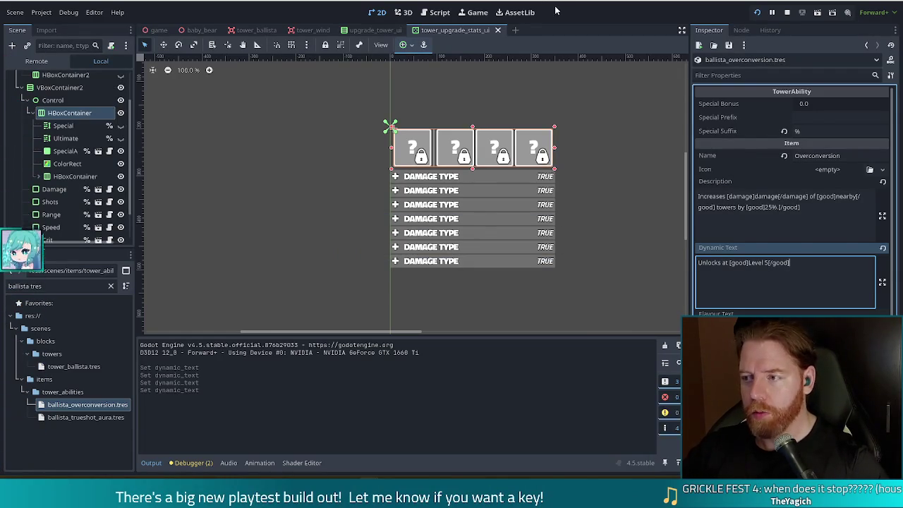
pyautogui.press('F5')
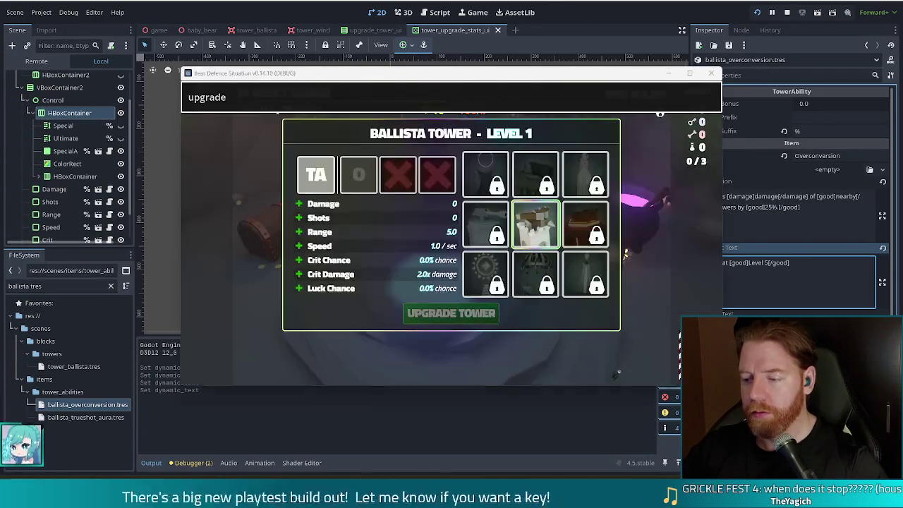
# Move the game window and hover the Overconversion slot to view its tooltip
pyautogui.moveTo(372, 191)
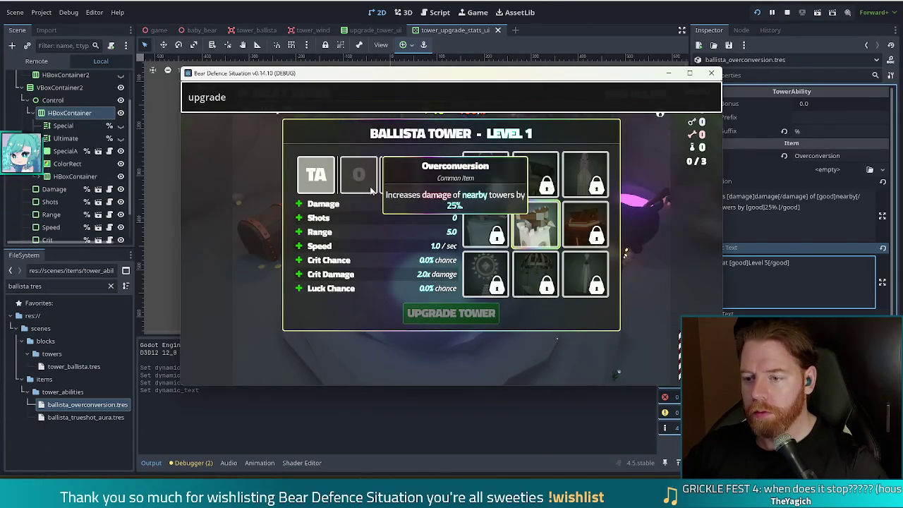
pyautogui.moveTo(476, 80)
pyautogui.mouseDown()
pyautogui.moveTo(358, 80)
pyautogui.moveTo(436, 62)
pyautogui.mouseUp()
pyautogui.moveTo(309, 161)
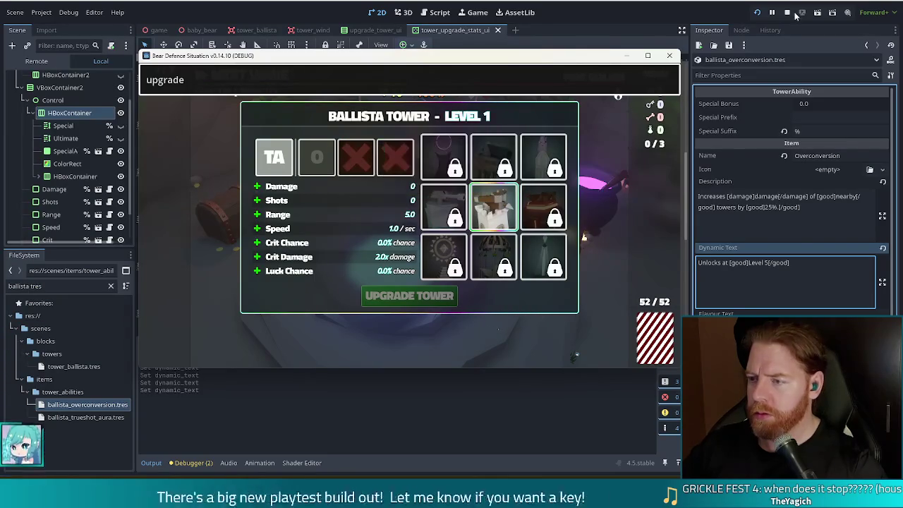
pyautogui.moveTo(358, 163)
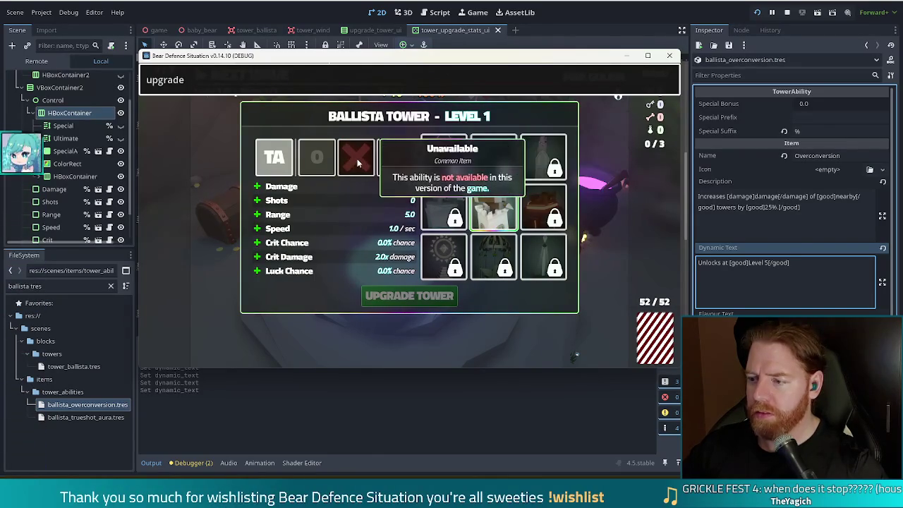
# Append 'asdfasdf' to the Overconversion description, save, and check the in-game tooltip
pyautogui.click(839, 224)
pyautogui.write('asdfasdf')
pyautogui.hotkey('ctrl', 's')
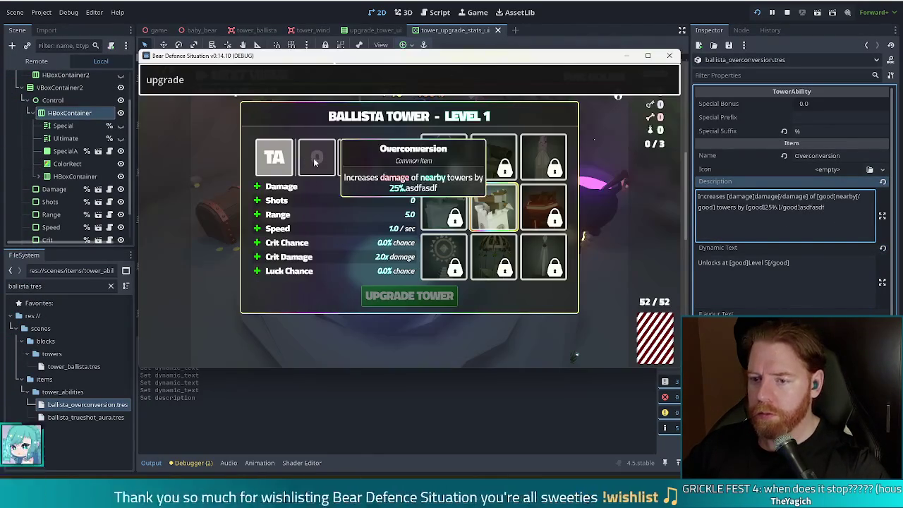
pyautogui.click(848, 207)
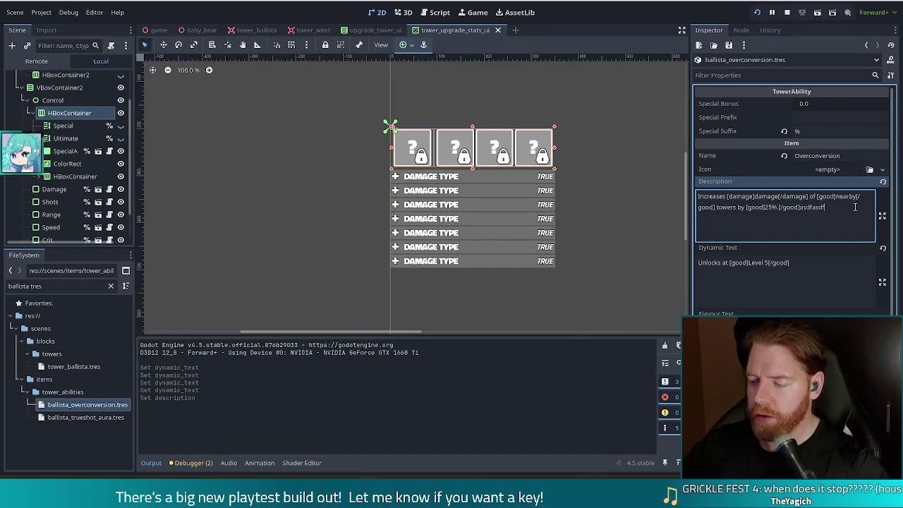
# Remove the test text from the description and recheck the game's tooltip
pyautogui.press('BackSpace')
pyautogui.press('BackSpace')
pyautogui.press('BackSpace')
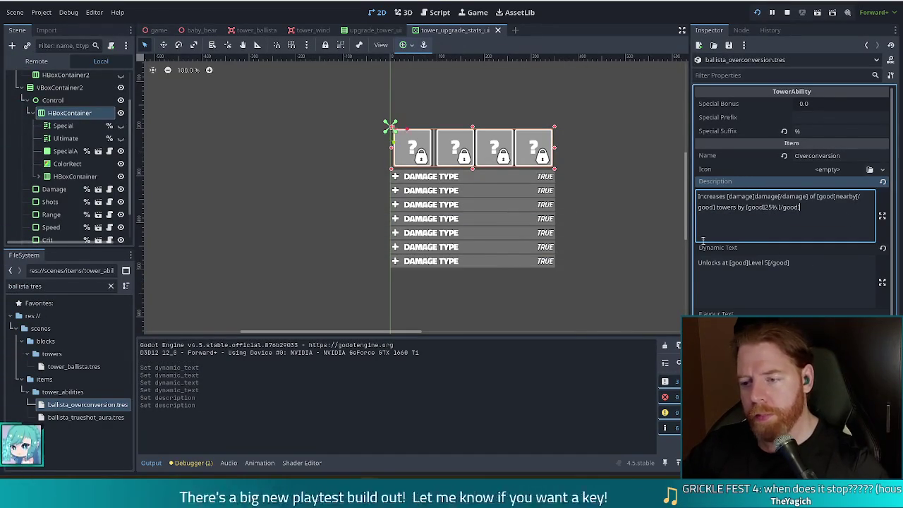
pyautogui.hotkey('alt', 'Tab')
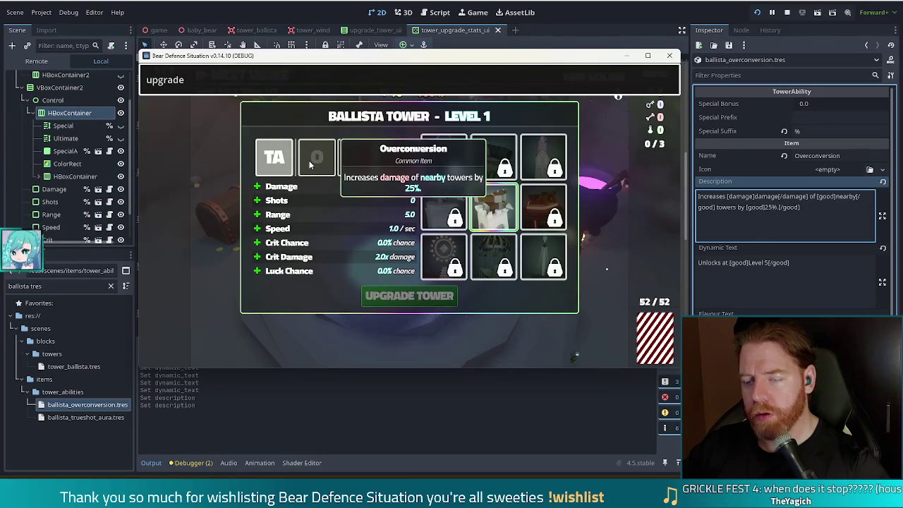
pyautogui.click(298, 14)
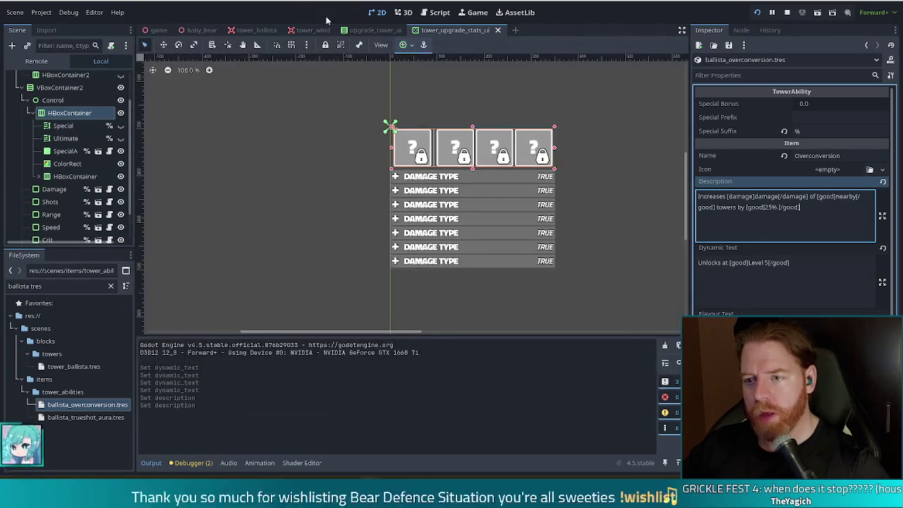
# Open tooltip2.gd and inspect the control variable on line 33
pyautogui.click(437, 12)
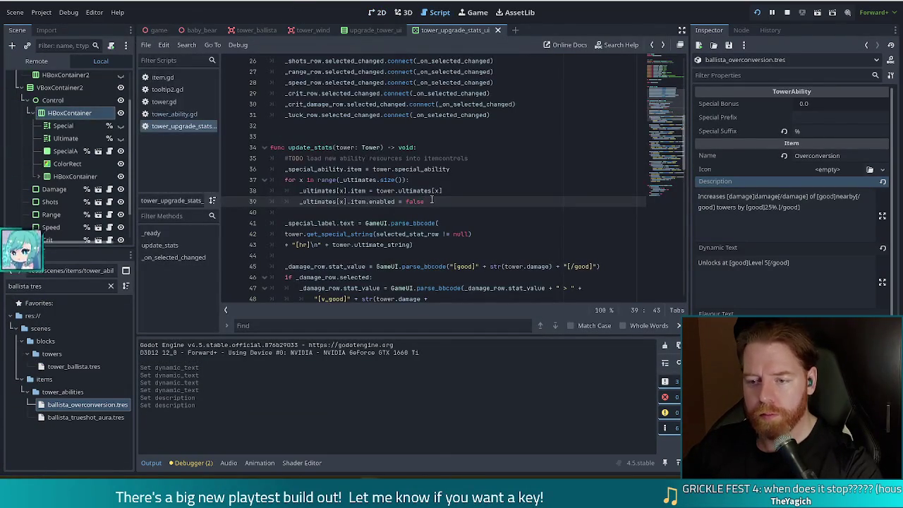
pyautogui.click(167, 90)
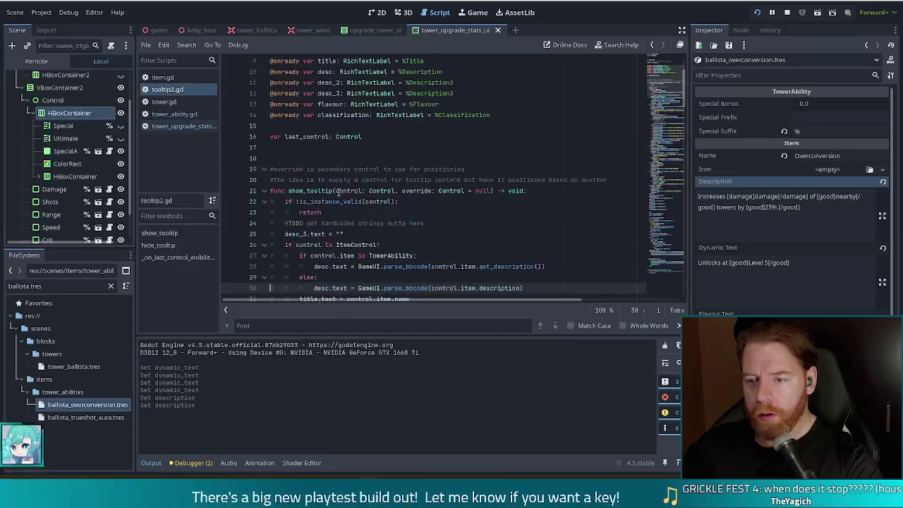
pyautogui.scroll(-5, 432, 227)
pyautogui.click(444, 158)
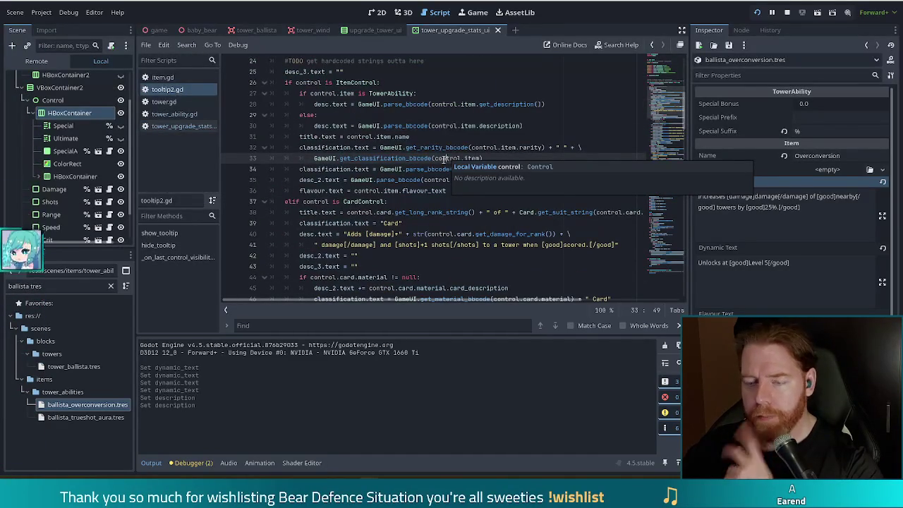
# Highlight get_dynamic_text on line 35 and jump to its definition in item_control.gd
pyautogui.click(333, 180)
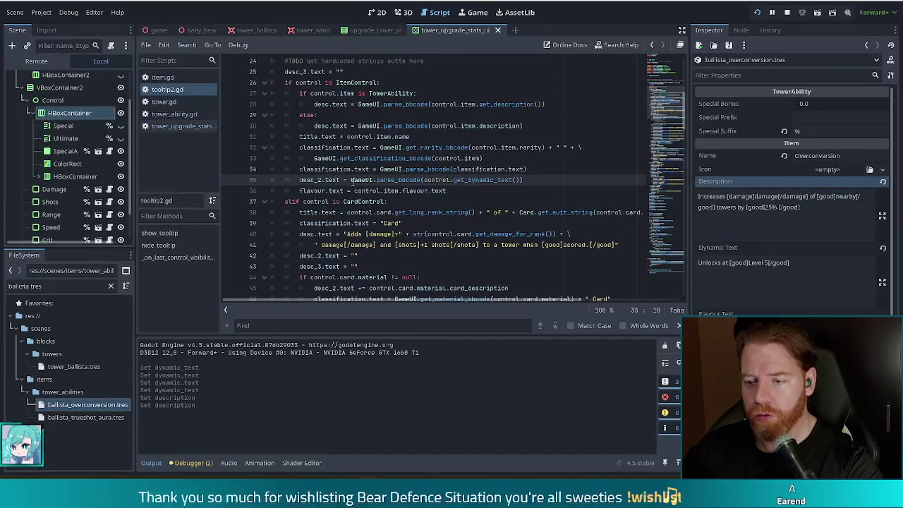
pyautogui.moveTo(345, 180)
pyautogui.mouseDown()
pyautogui.moveTo(529, 192)
pyautogui.moveTo(510, 180)
pyautogui.moveTo(523, 180)
pyautogui.mouseUp()
pyautogui.click(522, 180)
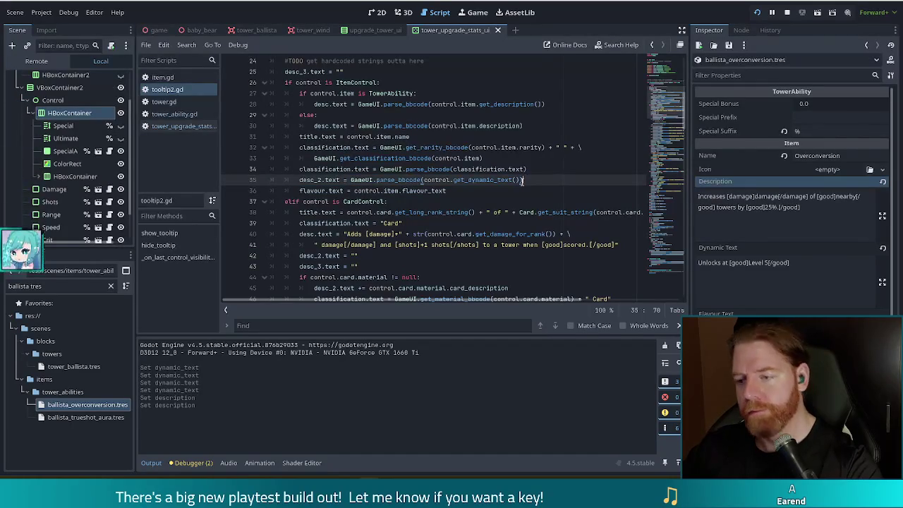
pyautogui.keyDown('ctrl'); pyautogui.click(491, 183); pyautogui.keyUp('ctrl')
pyautogui.scroll(-1, 415, 151)
pyautogui.scroll(1, 415, 151)
pyautogui.scroll(2, 414, 151)
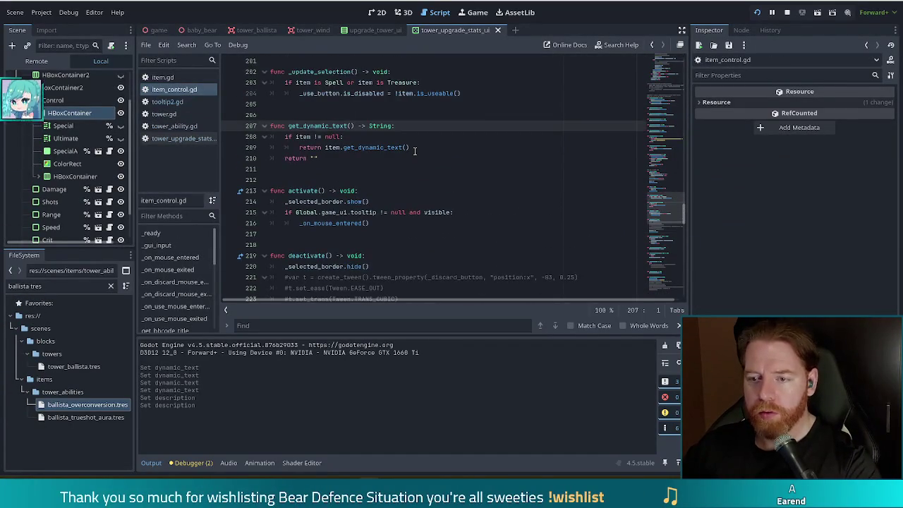
# Jump to get_dynamic_text's definition in item.gd, then look through tower_ability.gd
pyautogui.click(299, 147)
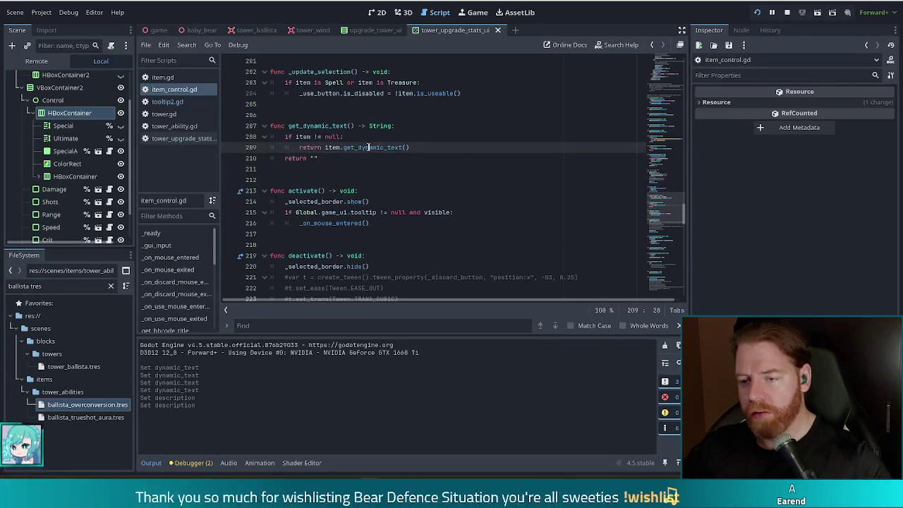
pyautogui.keyDown('ctrl'); pyautogui.click(372, 148); pyautogui.keyUp('ctrl')
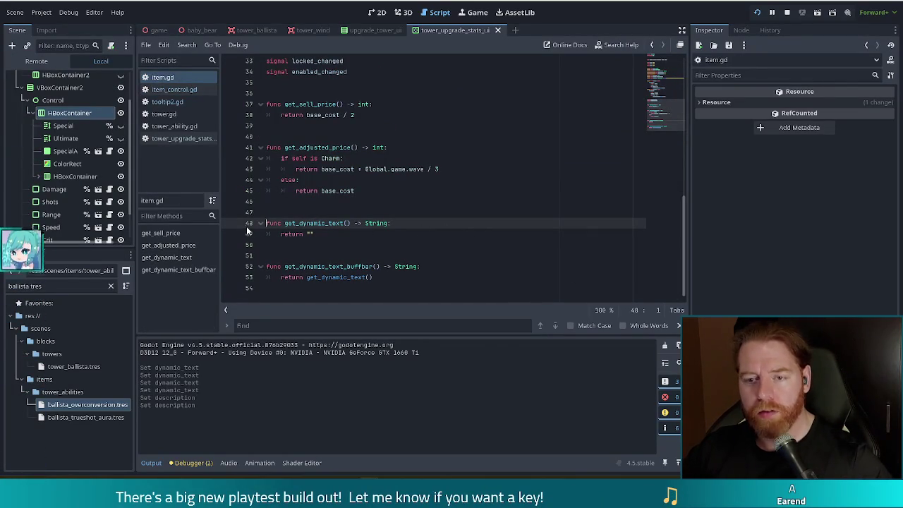
pyautogui.click(172, 126)
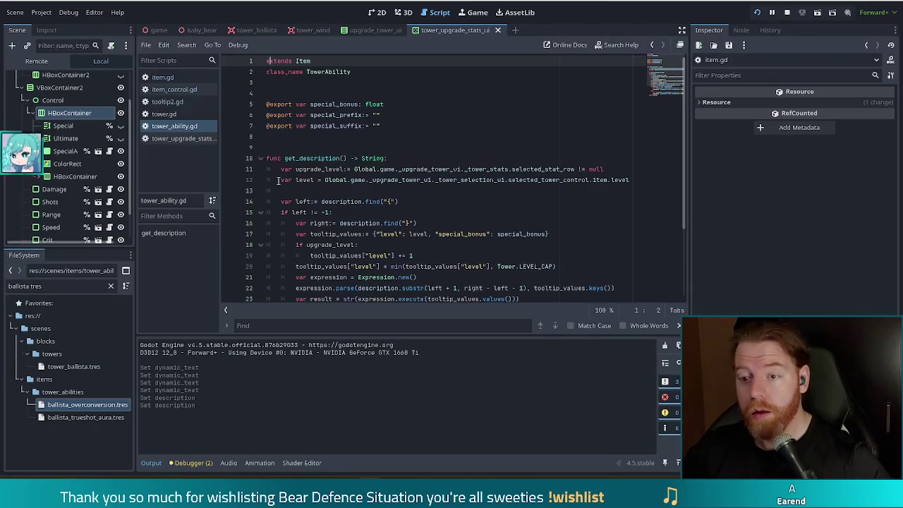
pyautogui.scroll(-3, 440, 248)
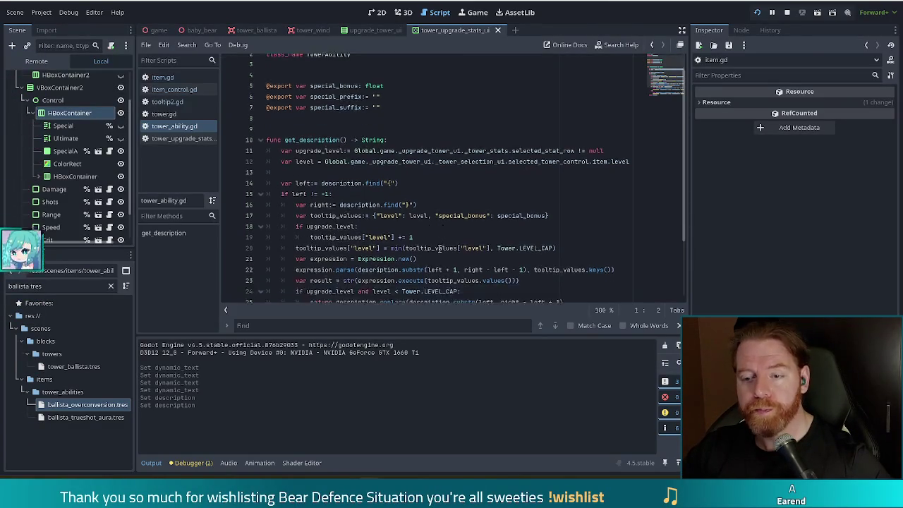
pyautogui.scroll(3, 432, 246)
pyautogui.scroll(-3, 430, 246)
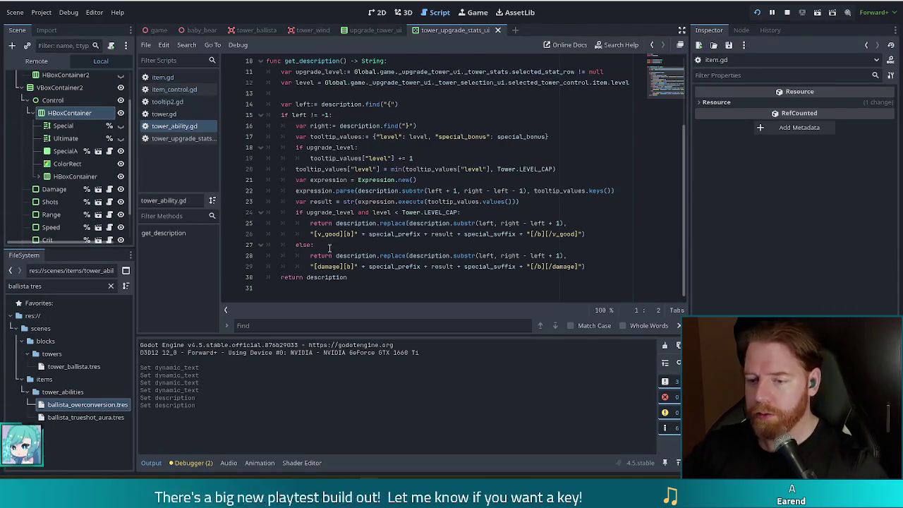
pyautogui.scroll(1, 330, 250)
pyautogui.scroll(-1, 347, 233)
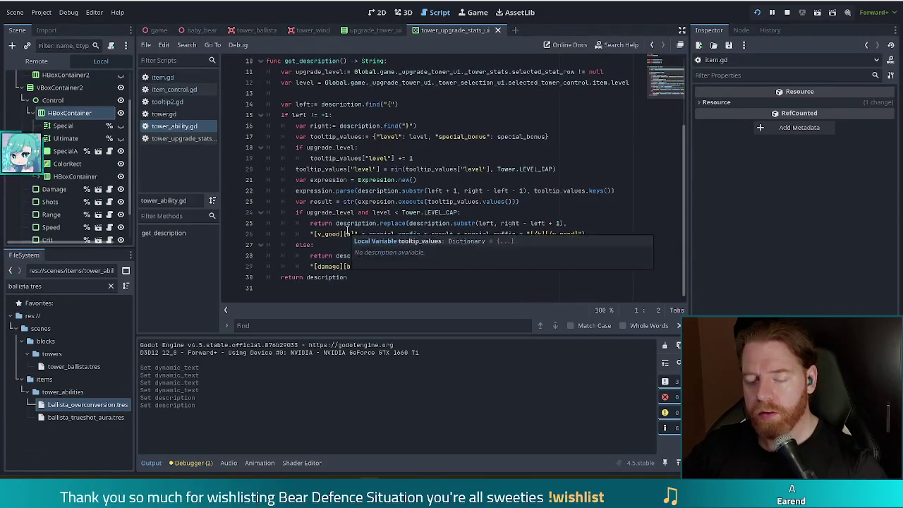
# Copy item.gd's get_dynamic_text function and place the caret after get_description in tower_ability.gd
pyautogui.hotkey('alt', 'Left')
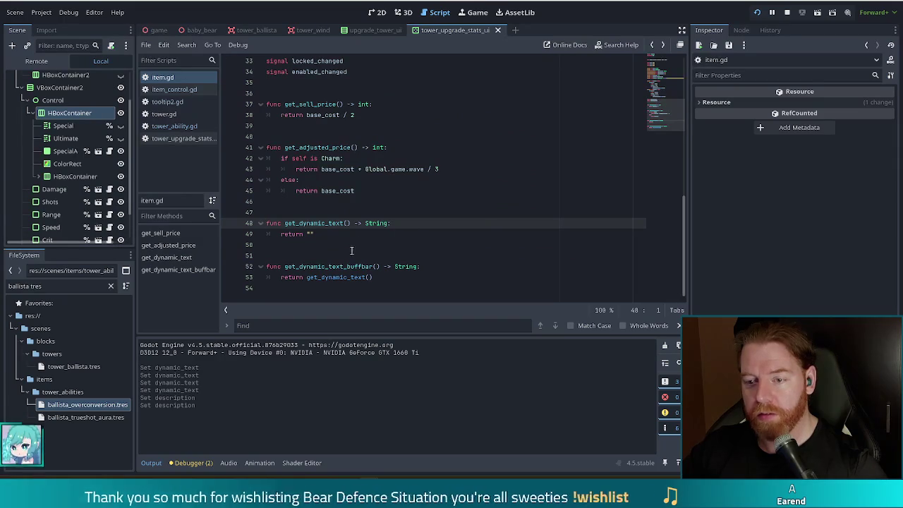
pyautogui.moveTo(353, 236); pyautogui.dragTo(266, 224)
pyautogui.hotkey('ctrl', 'c')
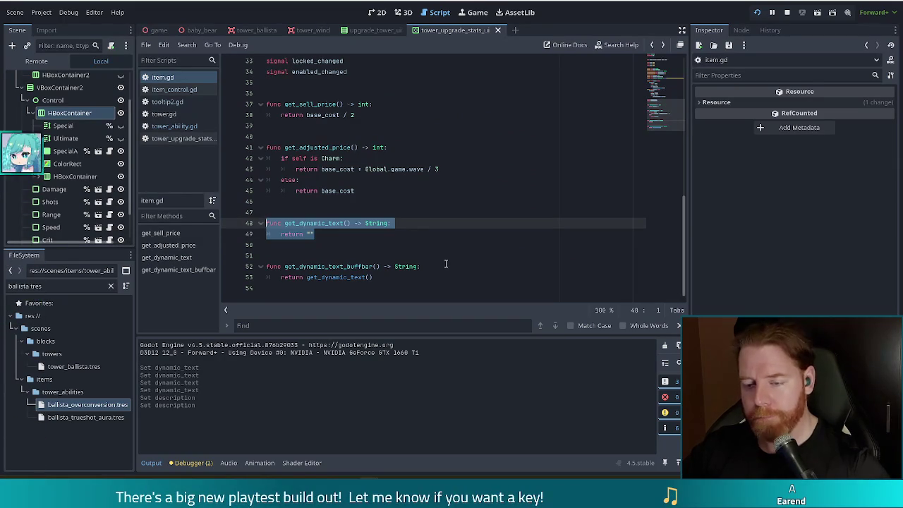
pyautogui.hotkey('alt', 'Left')
pyautogui.click(388, 301)
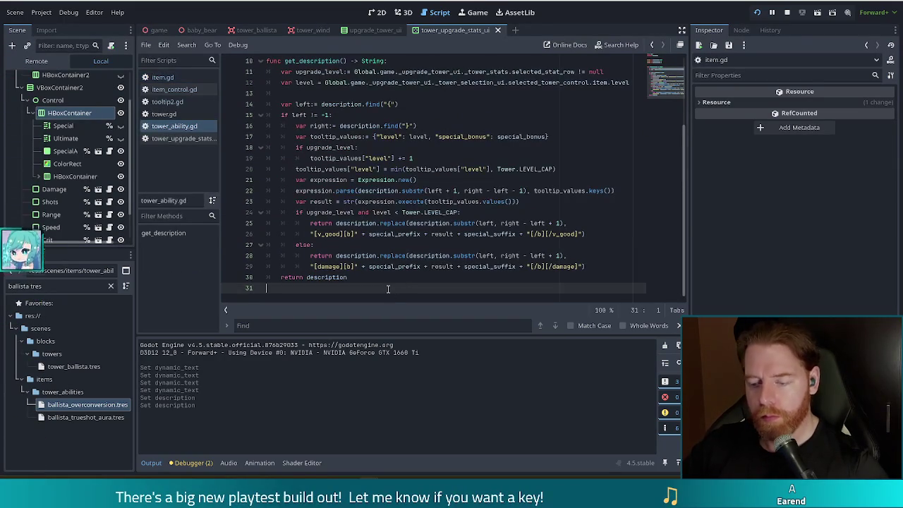
# Paste get_dynamic_text below get_description, make it return dynamic_text, and save tower_ability.gd
pyautogui.press('Return')
pyautogui.hotkey('ctrl', 'v')
pyautogui.click(328, 277)
pyautogui.press('Return')
pyautogui.scroll(-1, 326, 282)
pyautogui.click(326, 289)
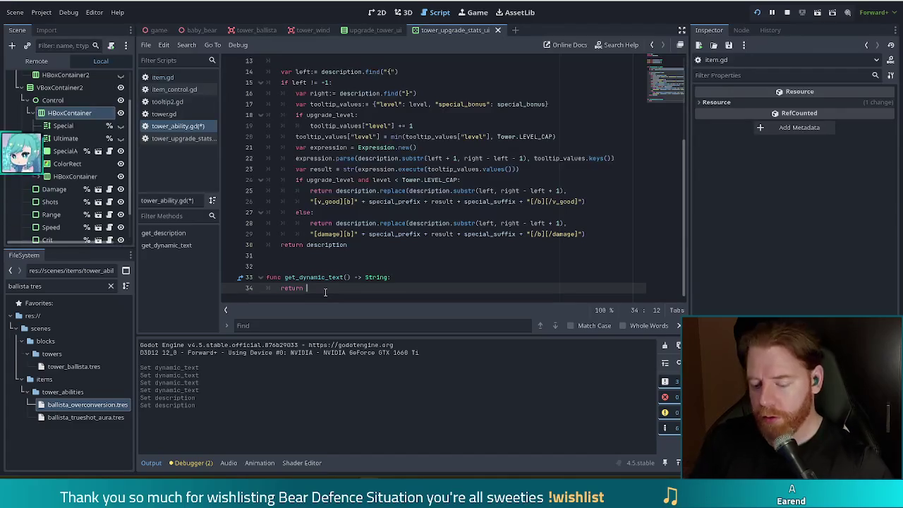
pyautogui.write('dyn')
pyautogui.press('Return')
pyautogui.hotkey('ctrl', 's')
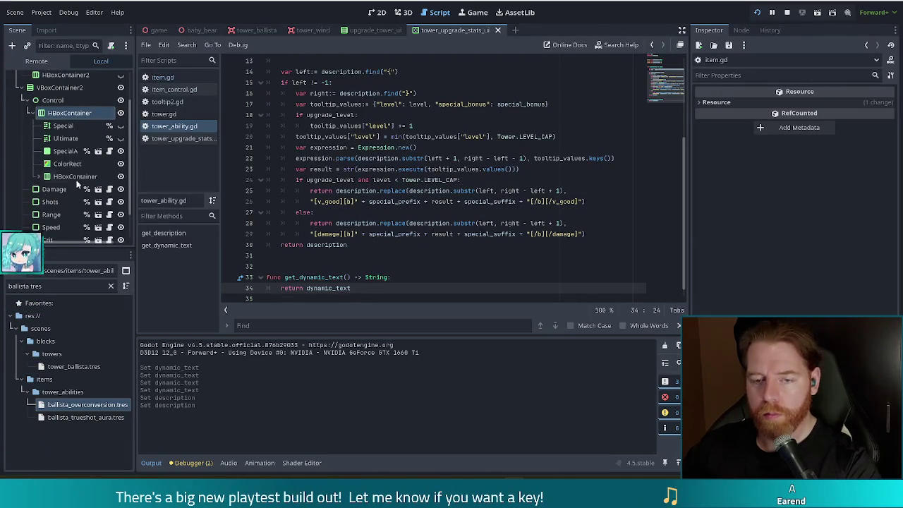
pyautogui.click(84, 404)
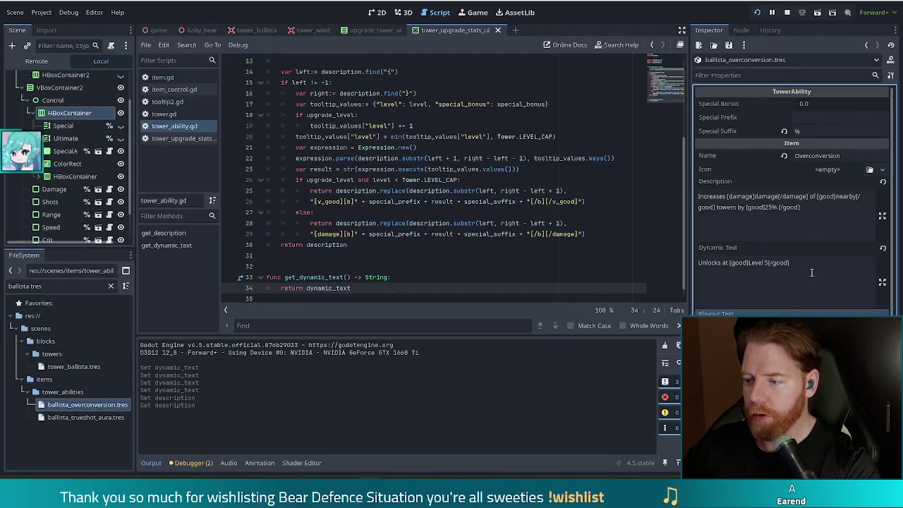
# Add and remove a line in Overconversion's Dynamic Text, then bring the running game forward
pyautogui.click(811, 268)
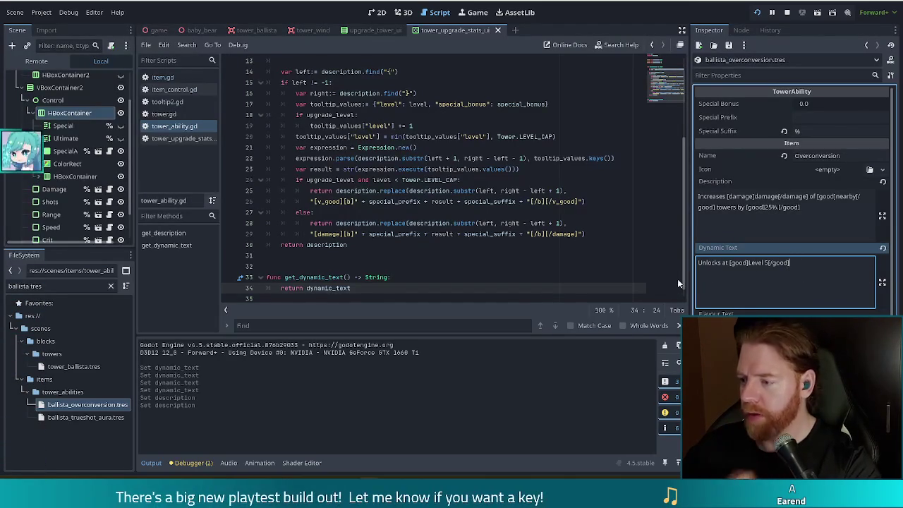
pyautogui.press('Return')
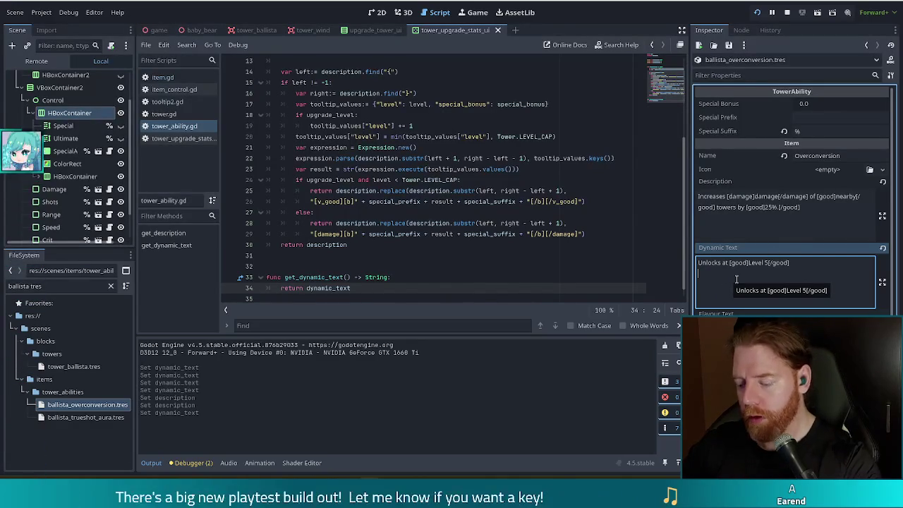
pyautogui.press('BackSpace')
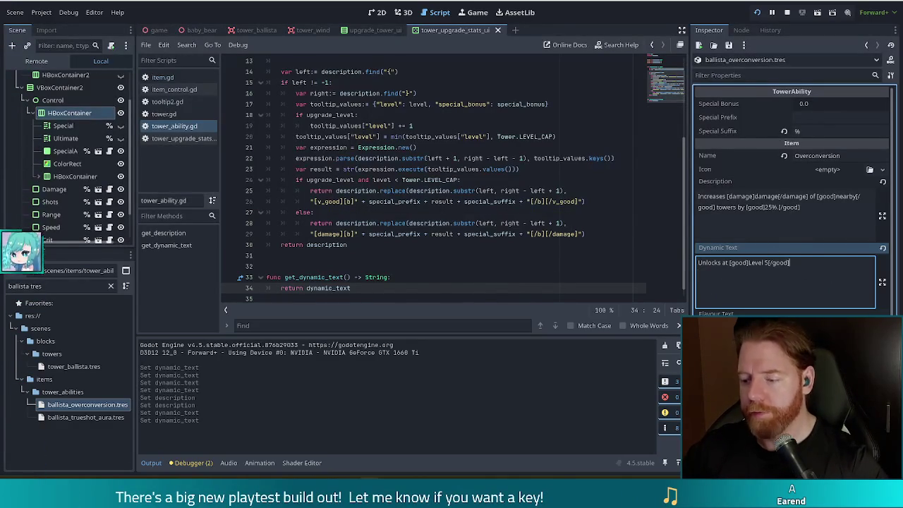
pyautogui.hotkey('alt', 'Tab')
pyautogui.moveTo(319, 166)
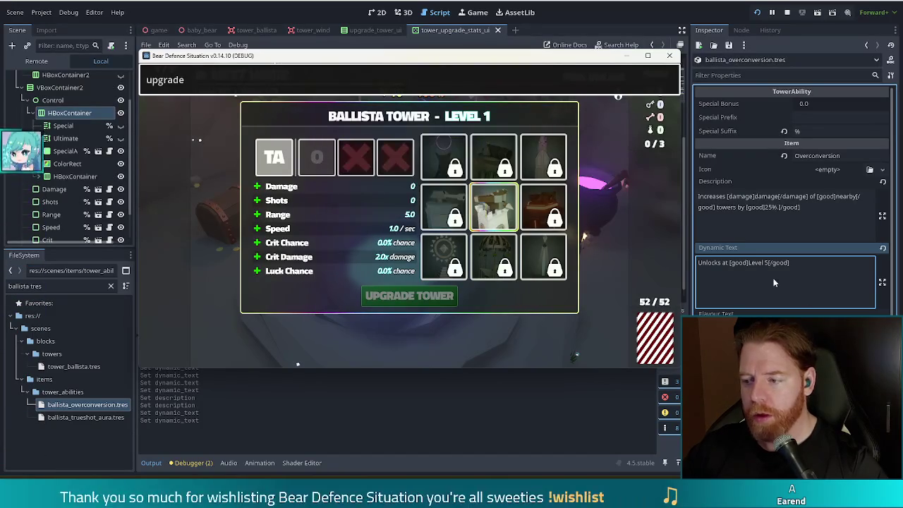
# Change the Dynamic Text tags to v_good and check the Level 5 tooltip in the game
pyautogui.click(730, 262)
pyautogui.write('v_')
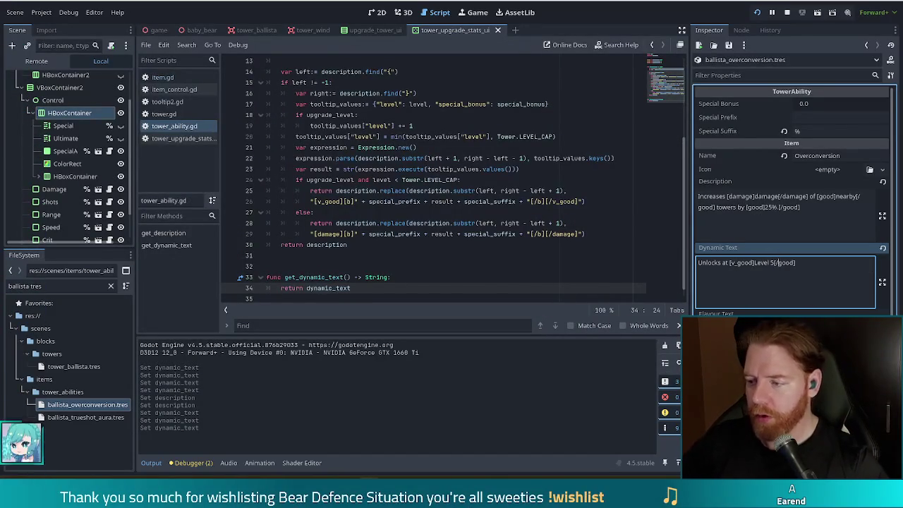
pyautogui.write('v_')
pyautogui.hotkey('alt', 'Tab')
pyautogui.moveTo(321, 165)
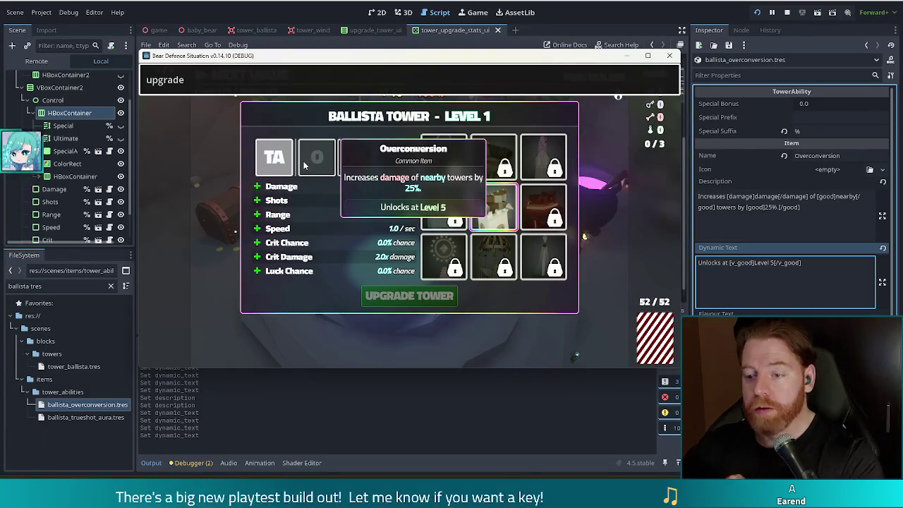
pyautogui.moveTo(384, 165)
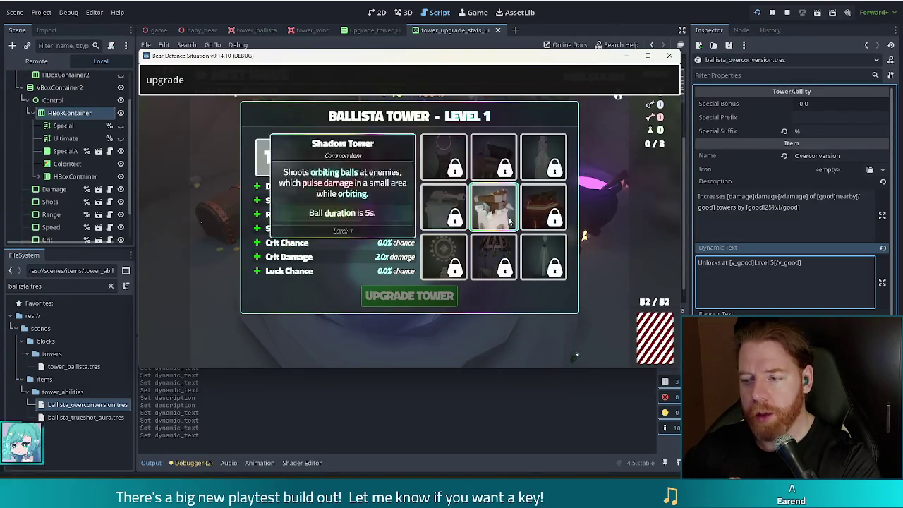
pyautogui.click(734, 274)
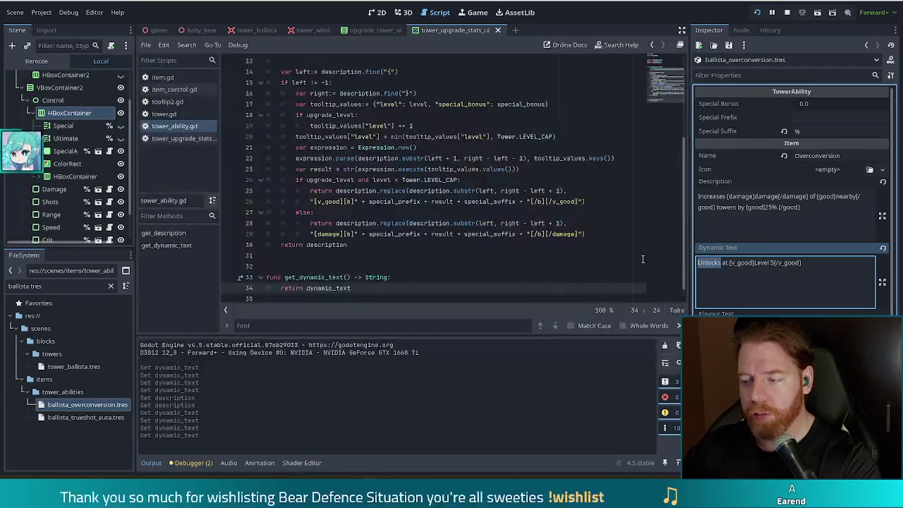
# Reword the Overconversion text to 'Available at Level 5', save, and bring the running game forward
pyautogui.write('Available')
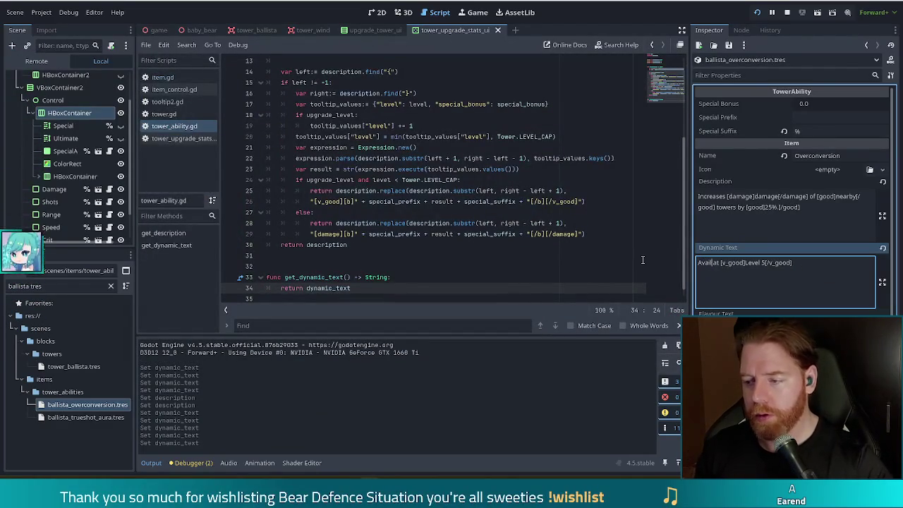
pyautogui.hotkey('ctrl', 's')
pyautogui.hotkey('alt', 'Tab')
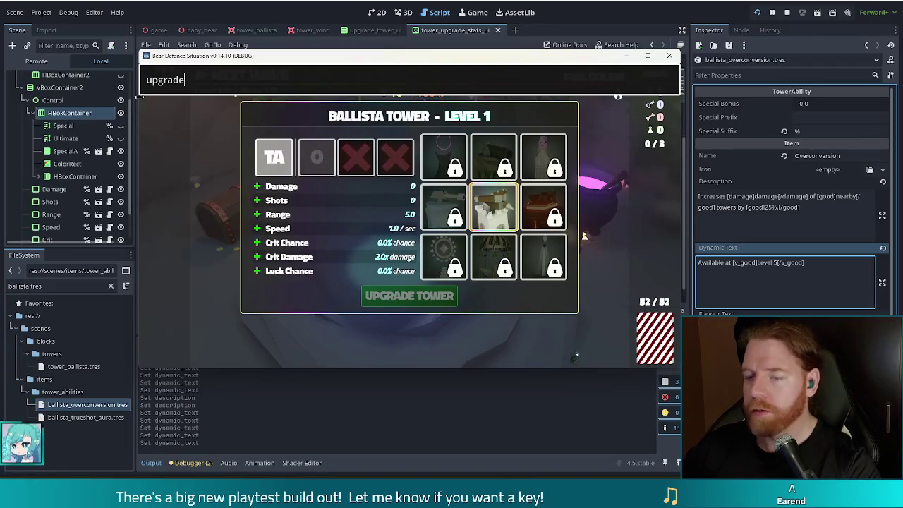
# Upgrade the Ballista's Damage to level 2, check the ability tooltip, and return to tower_ability.gd
pyautogui.press('Escape')
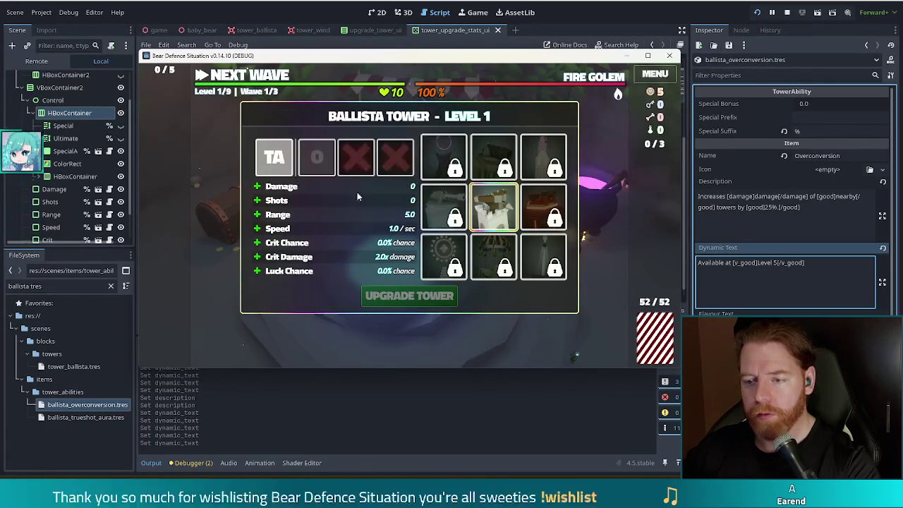
pyautogui.click(345, 187)
pyautogui.moveTo(317, 162)
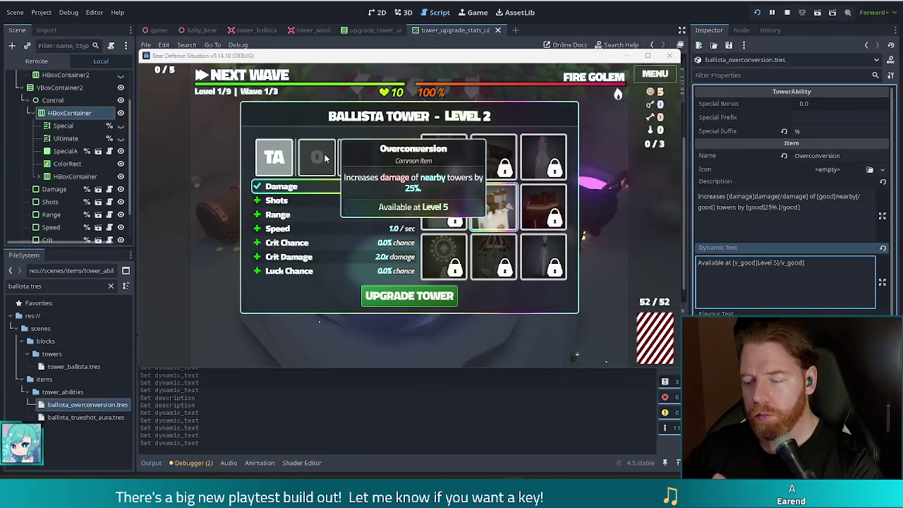
pyautogui.click(361, 287)
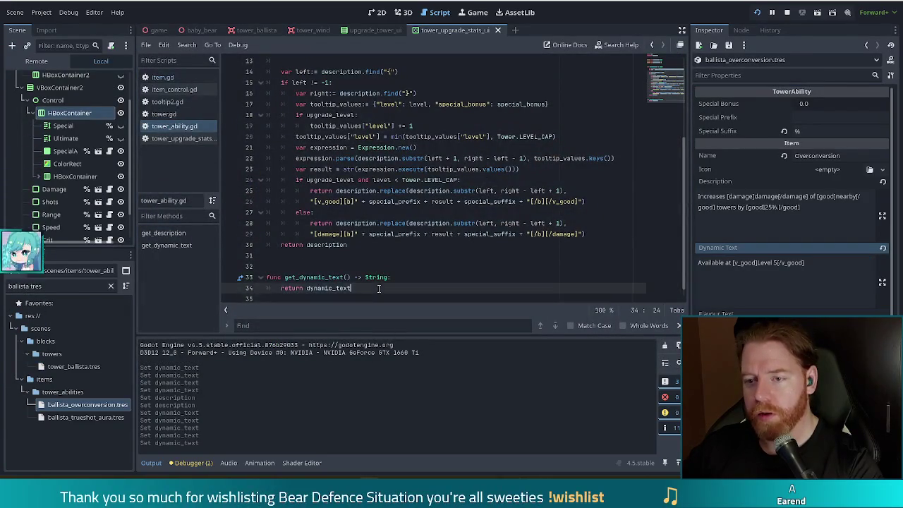
pyautogui.scroll(2, 378, 288)
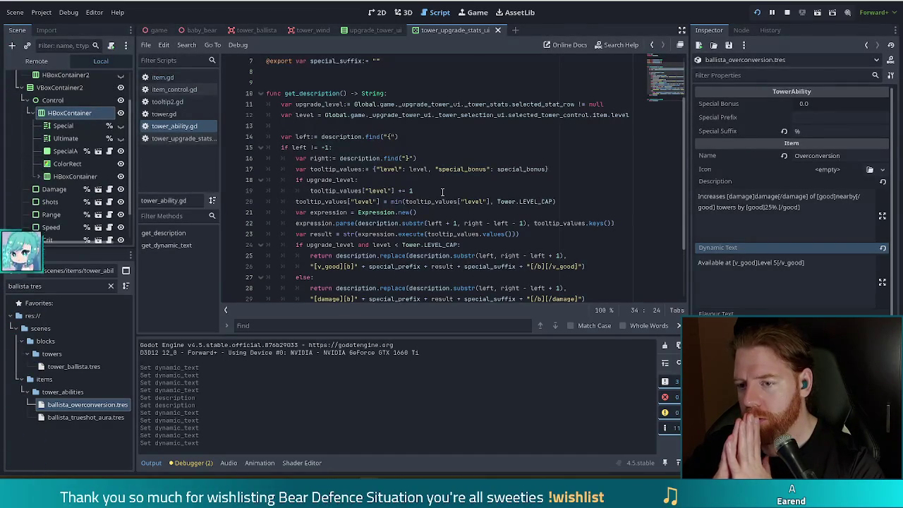
pyautogui.scroll(2, 440, 227)
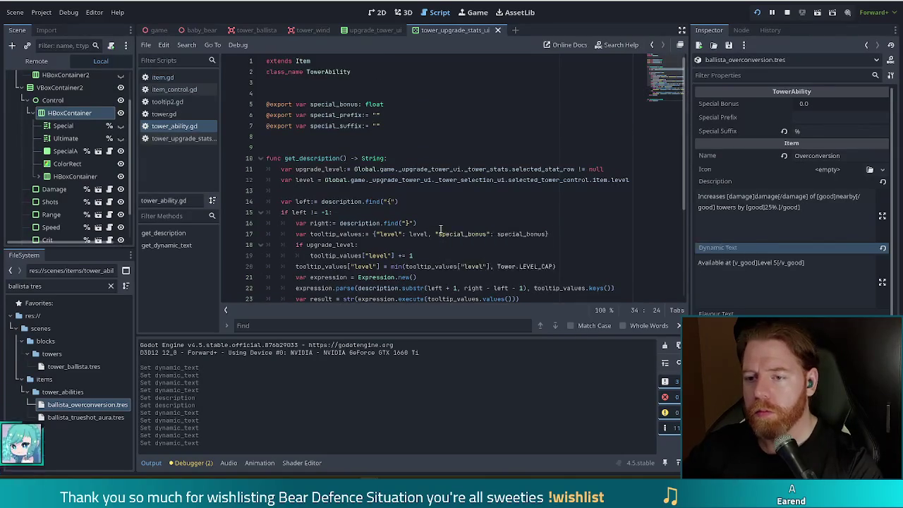
pyautogui.moveTo(632, 181)
pyautogui.mouseDown()
pyautogui.moveTo(632, 141)
pyautogui.moveTo(631, 160)
pyautogui.mouseUp()
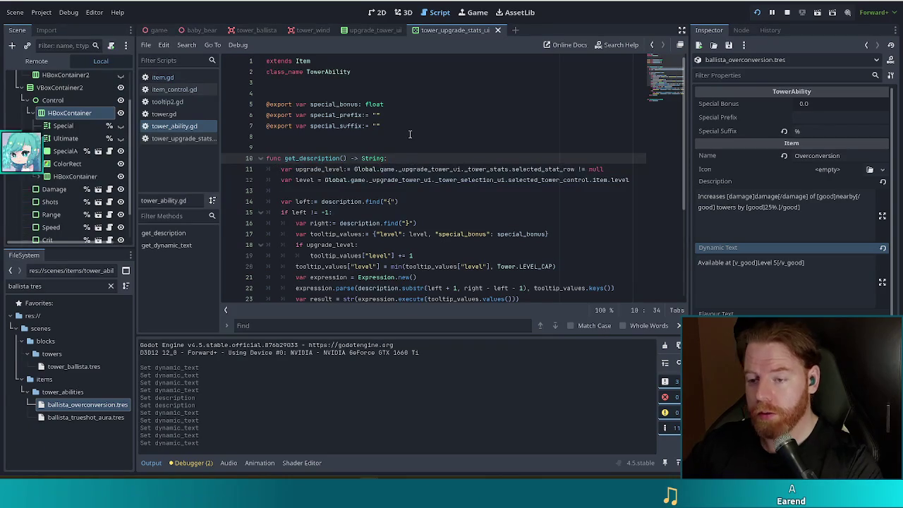
pyautogui.press('Return')
pyautogui.write('#TODO this currently only holds up at the c')
pyautogui.write('pgrade s')
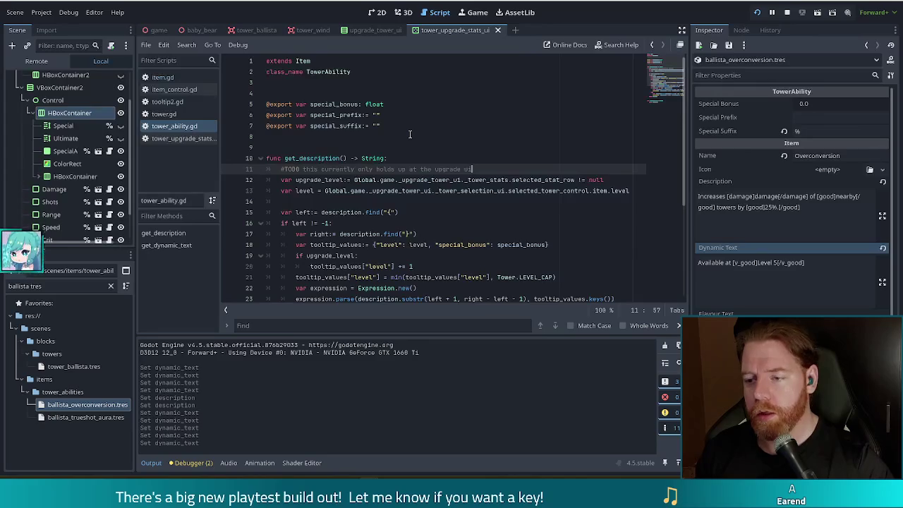
pyautogui.write('ed to account for selected hand')
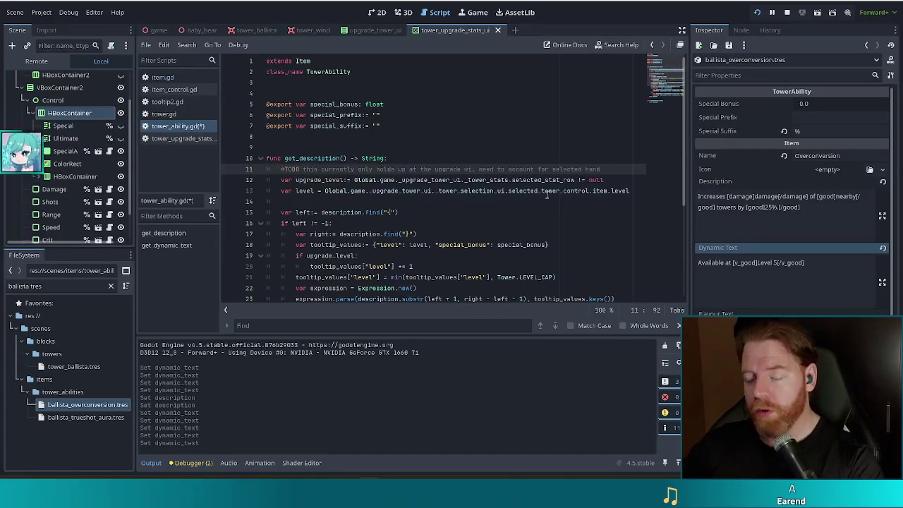
# Review the new get_description TODO comment and place the cursor on the upgrade_level line
pyautogui.moveTo(629, 191); pyautogui.dragTo(640, 168)
pyautogui.click(634, 169)
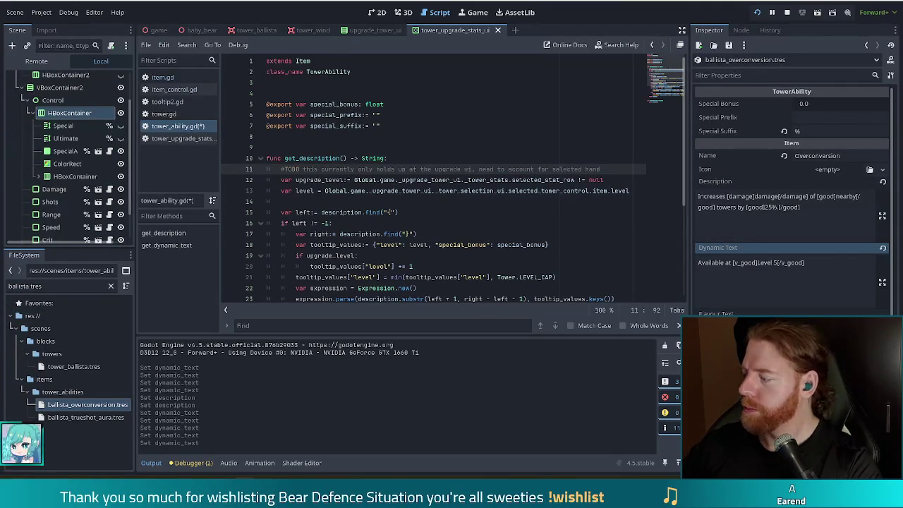
pyautogui.click(465, 180)
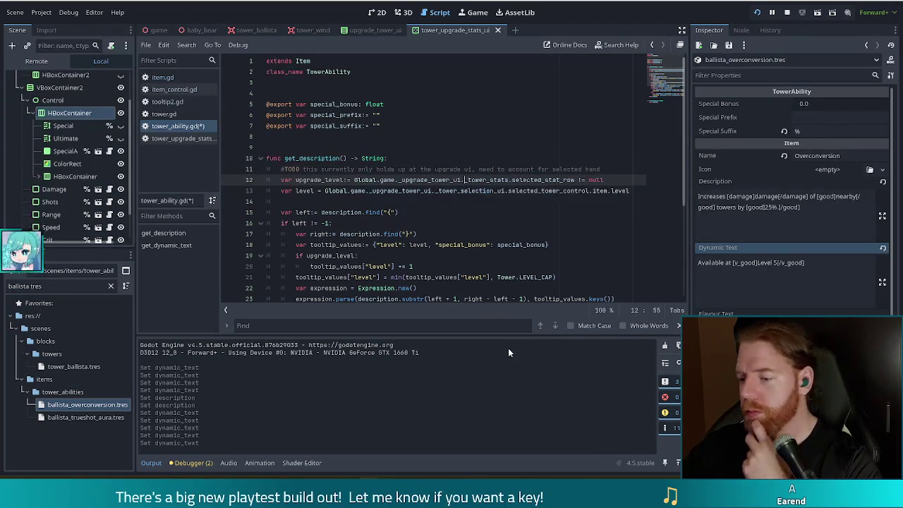
pyautogui.hotkey('alt', 'Tab')
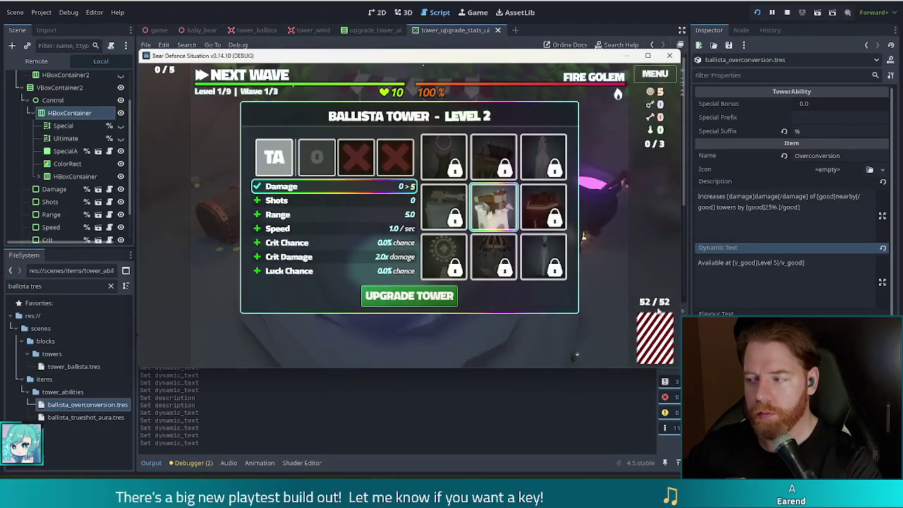
pyautogui.moveTo(310, 163)
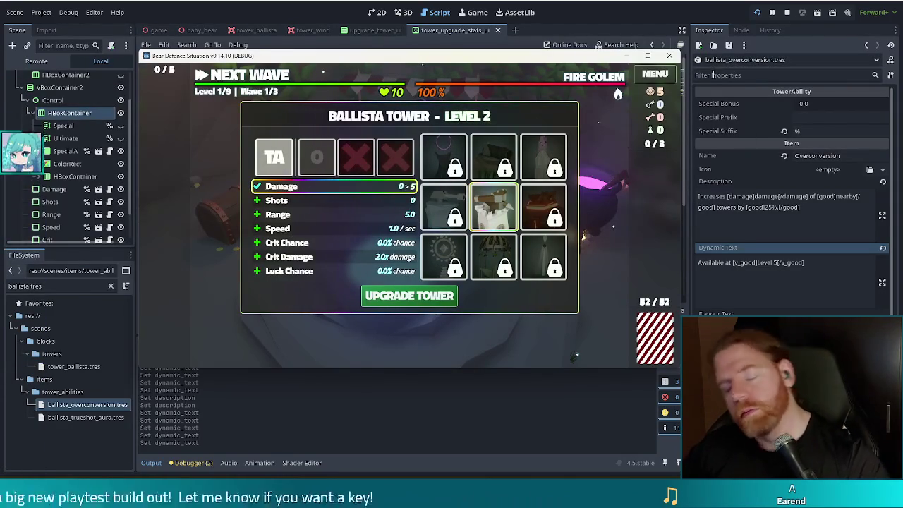
pyautogui.moveTo(565, 191)
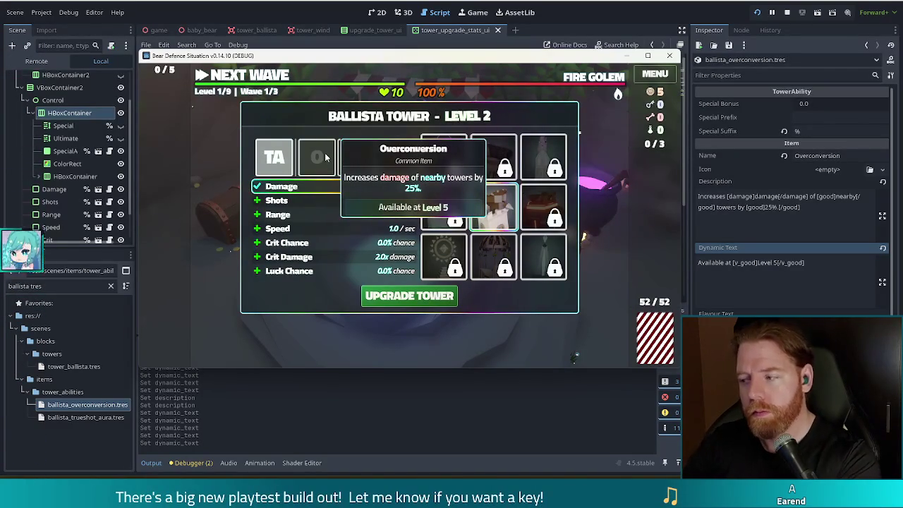
pyautogui.moveTo(389, 163)
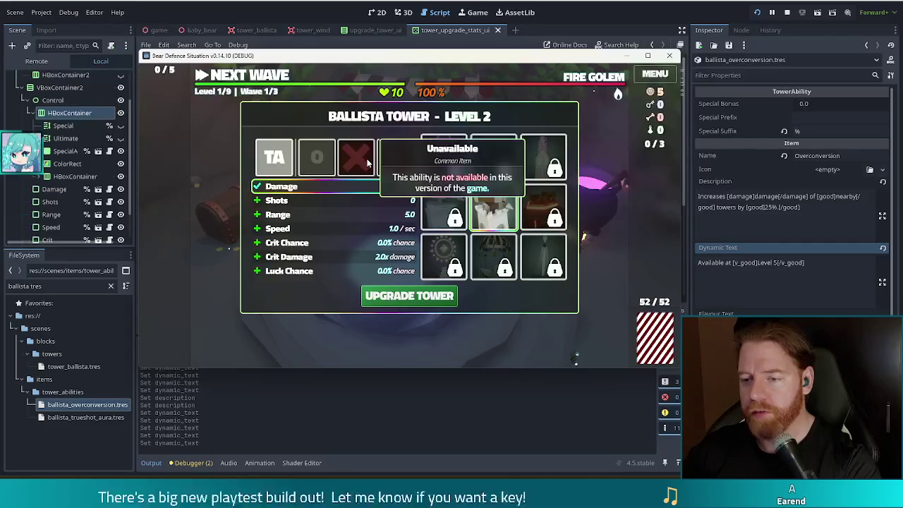
pyautogui.press('F8')
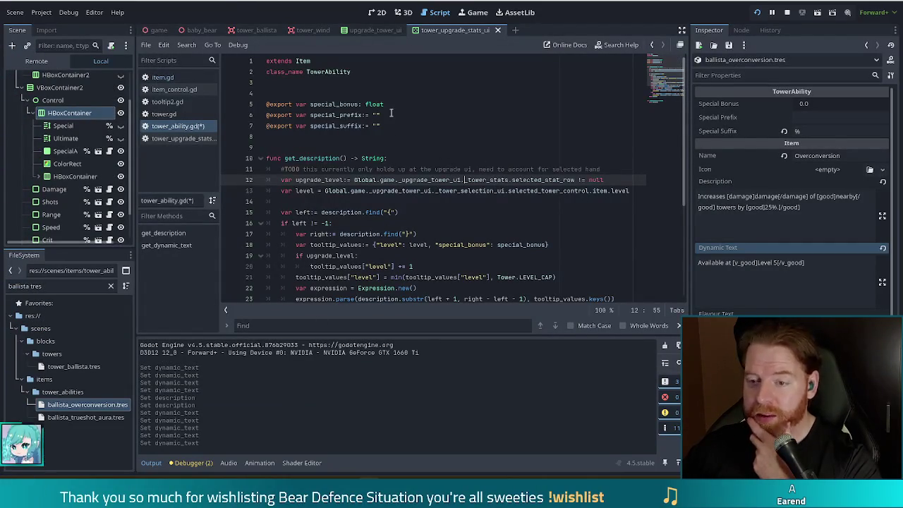
# Insert blank lines below class_name so line 5 is free for a constant
pyautogui.click(332, 83)
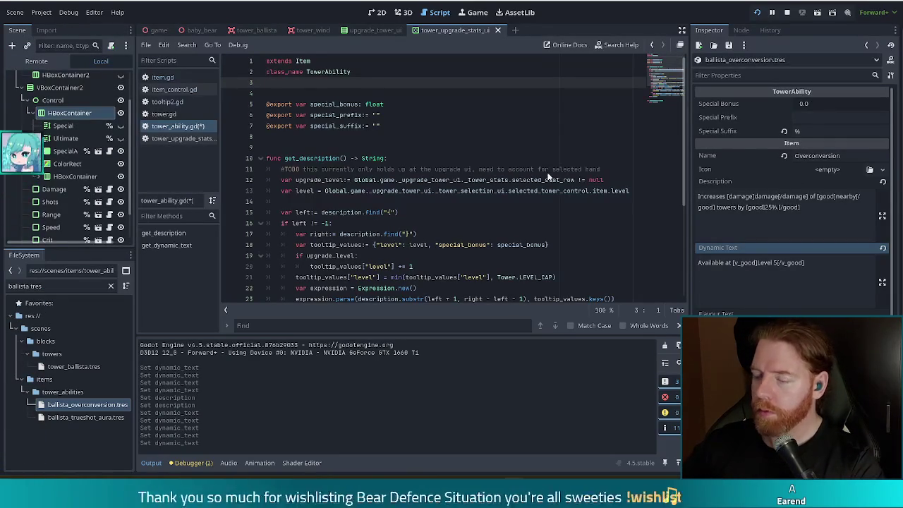
pyautogui.click(394, 109)
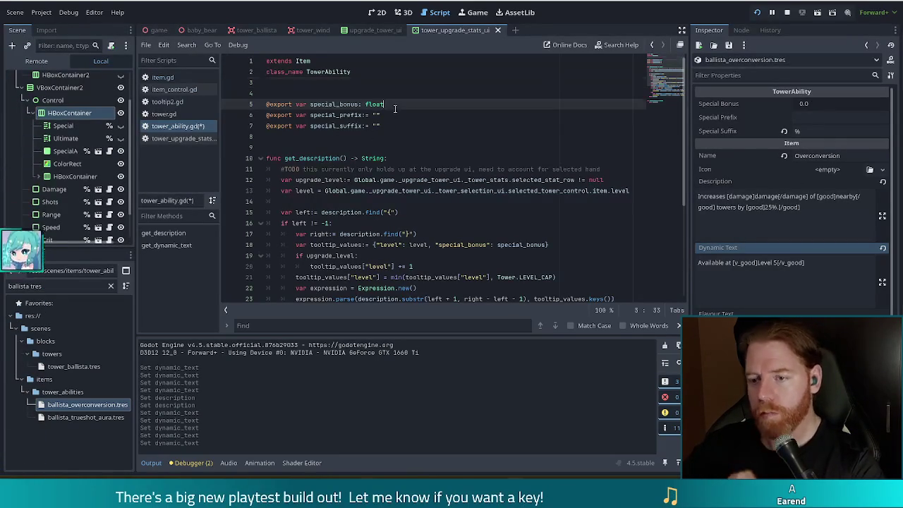
pyautogui.click(327, 92)
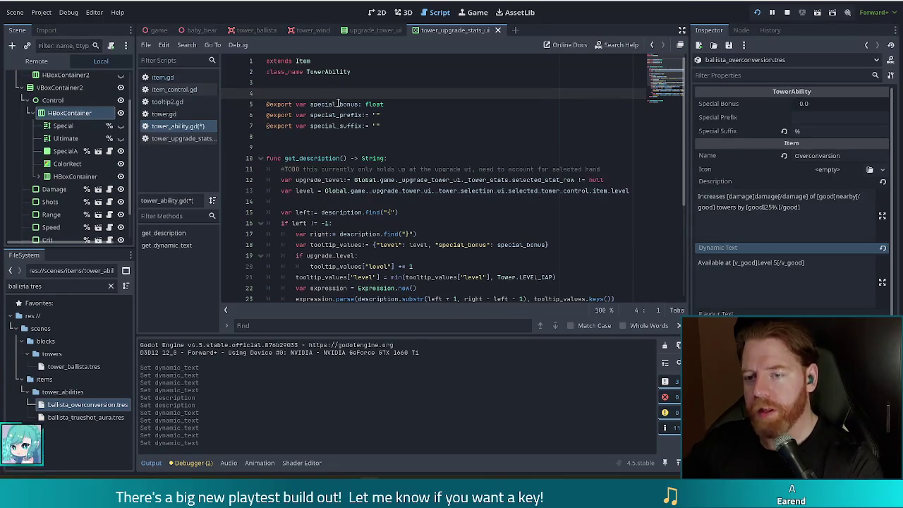
pyautogui.press('Return')
pyautogui.press('Return')
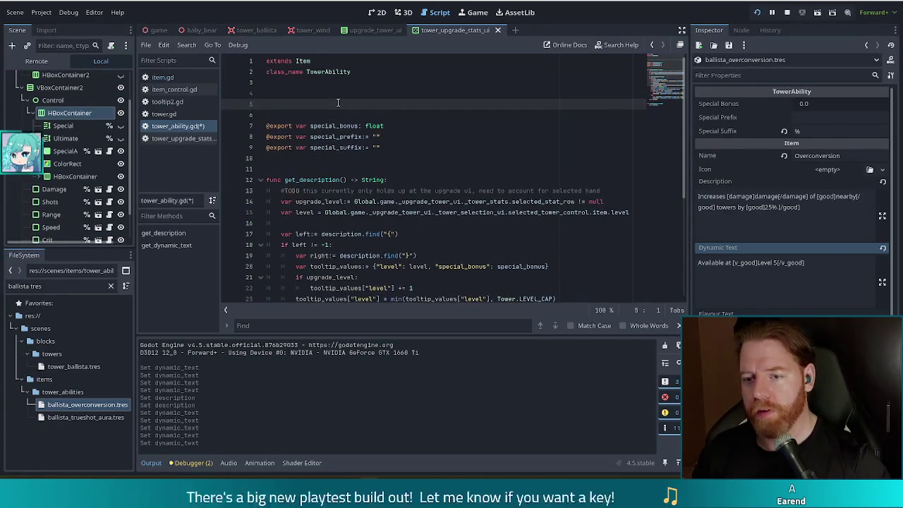
pyautogui.press('Up')
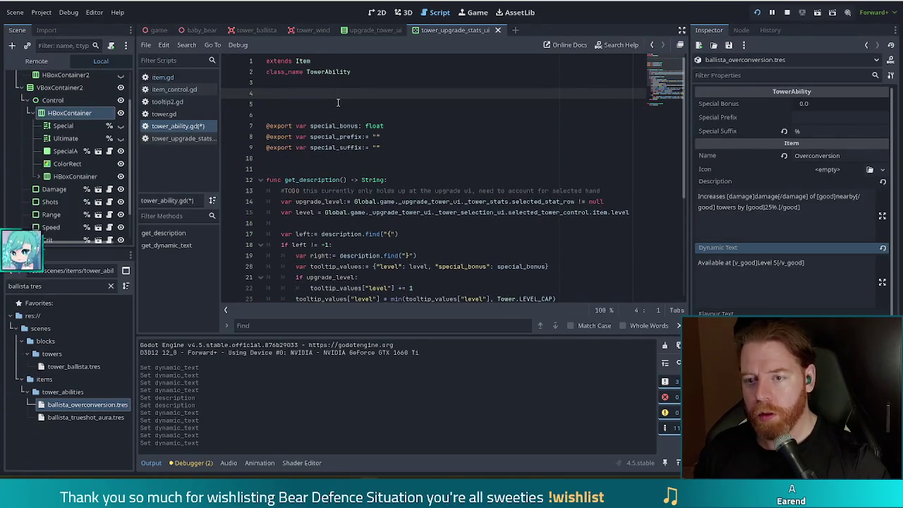
pyautogui.click(338, 102)
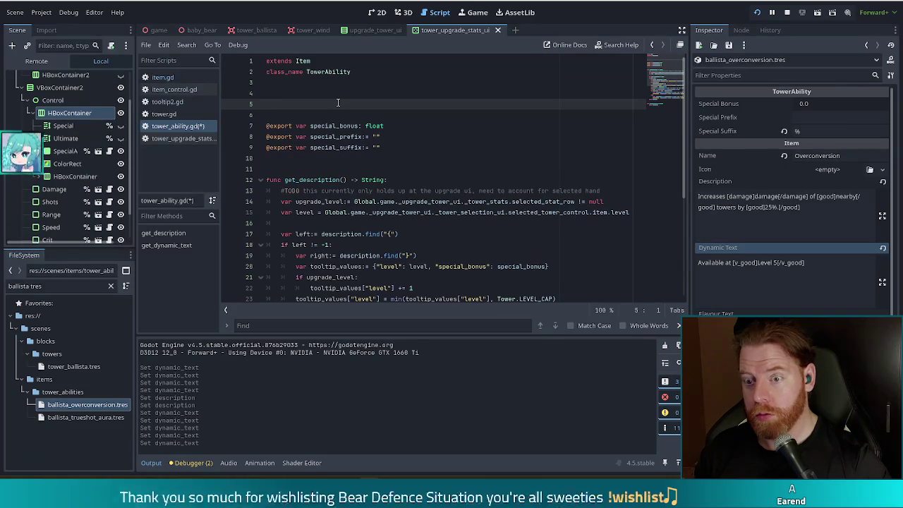
# Add const UNAVAILABLE = preload("res://scenes/items/tower_abilities/_unavailable.tres") and save
pyautogui.write('const ')
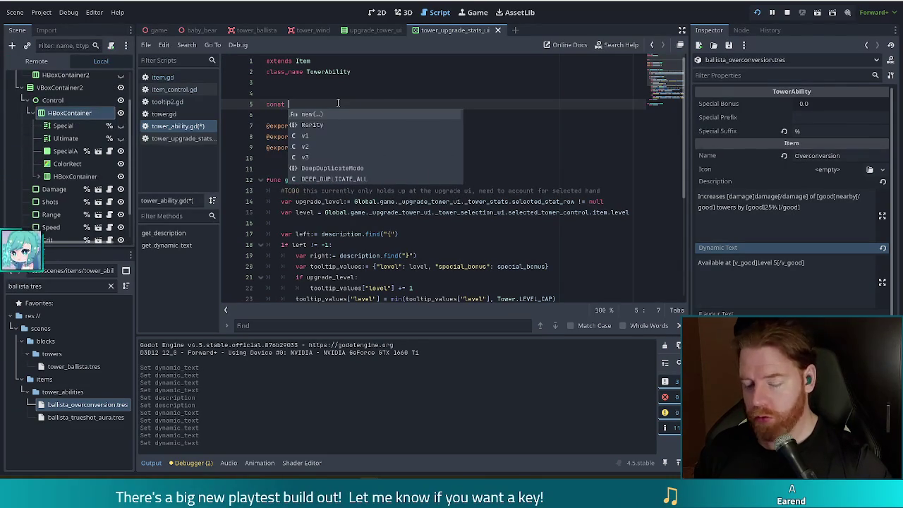
pyautogui.write('UNAVAILABLE = ')
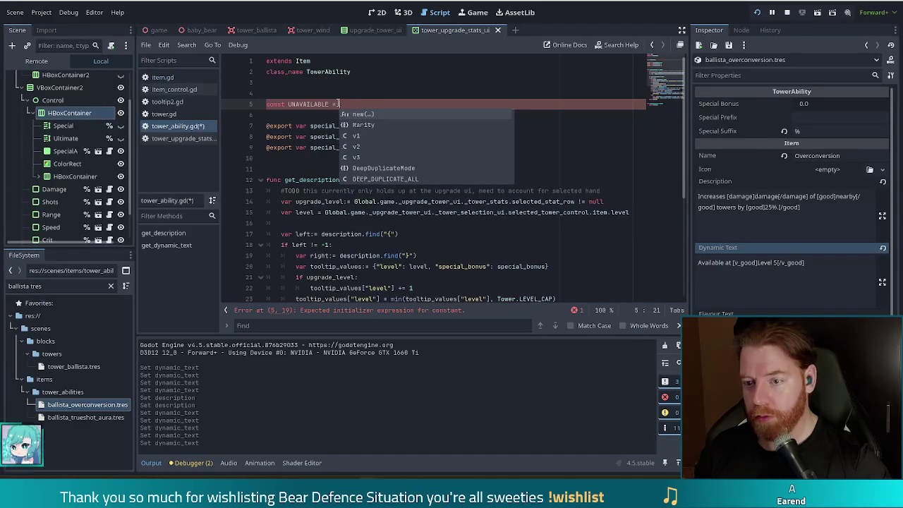
pyautogui.write('load(res')
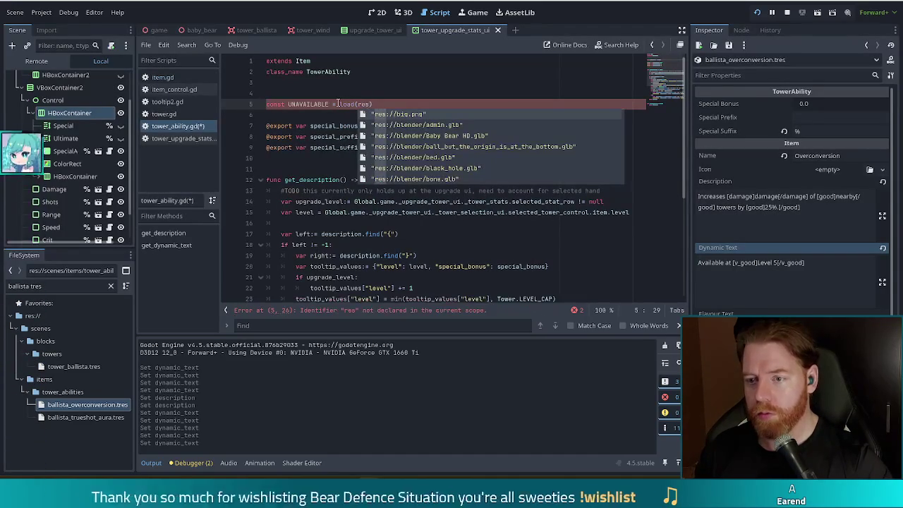
pyautogui.press('BackSpace')
pyautogui.press('BackSpace')
pyautogui.press('BackSpace')
pyautogui.write('"res://')
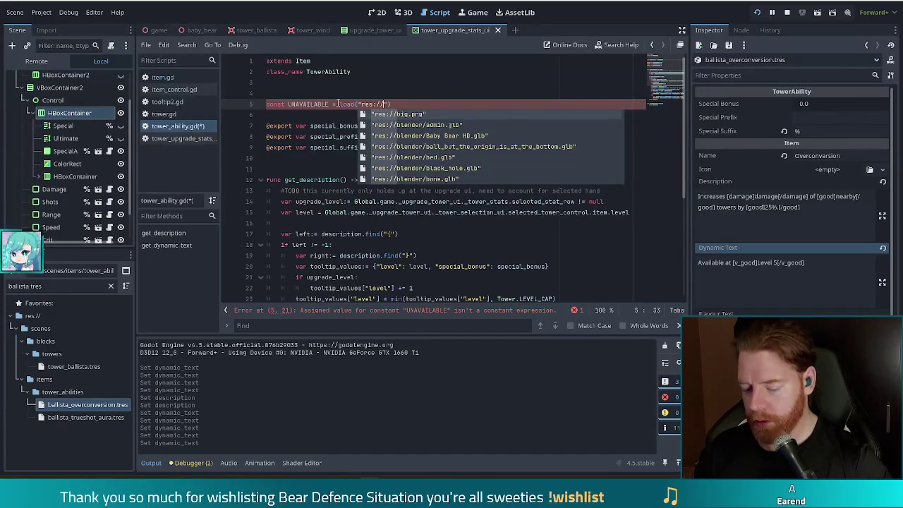
pyautogui.write('scenes/items/')
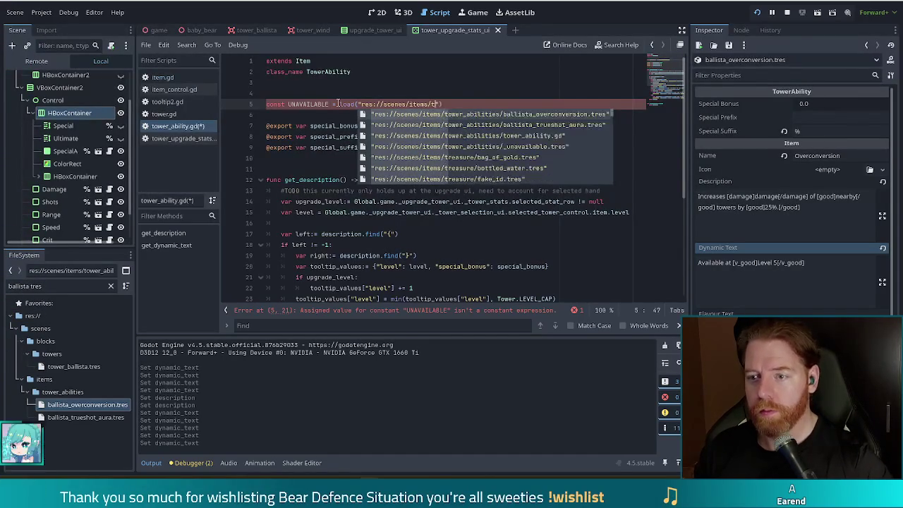
pyautogui.write('tower_abilities/_u')
pyautogui.press('Return')
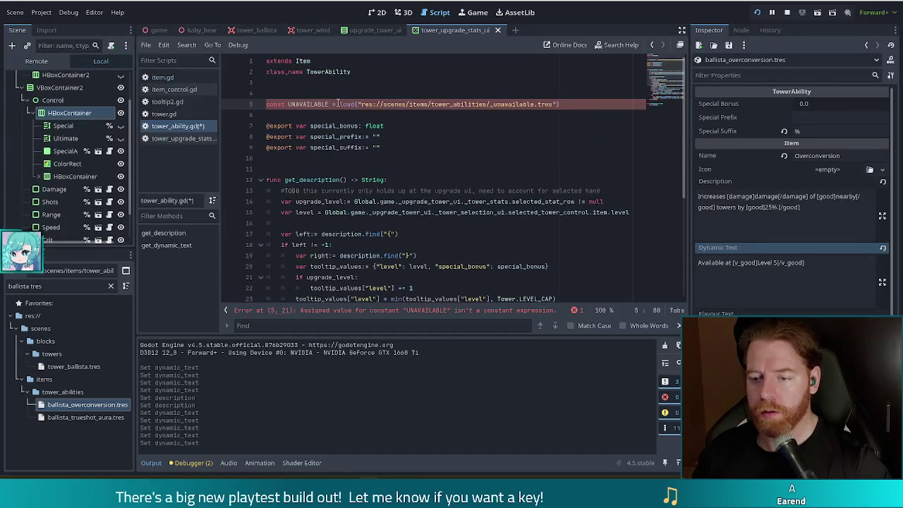
pyautogui.press('Home')
pyautogui.hotkey('ctrl', 'shift', 'Right')
pyautogui.click(339, 103)
pyautogui.write('pre')
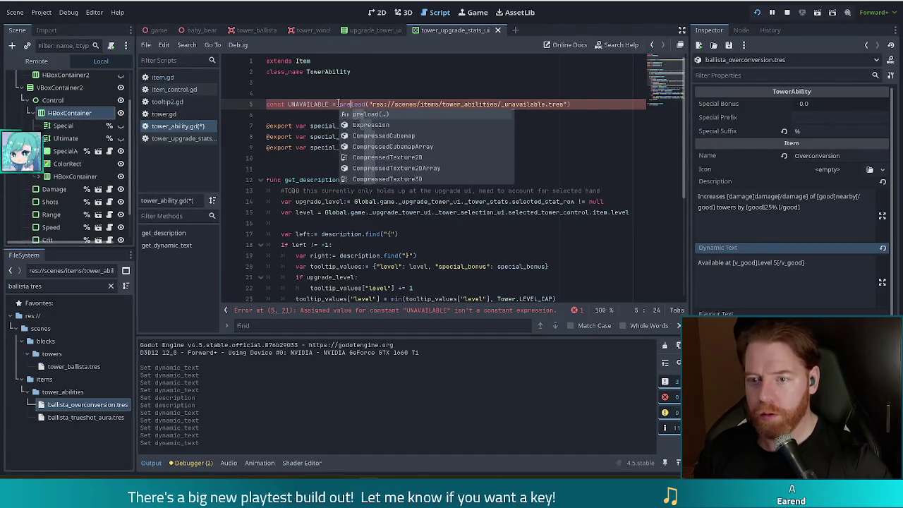
pyautogui.hotkey('ctrl', 's')
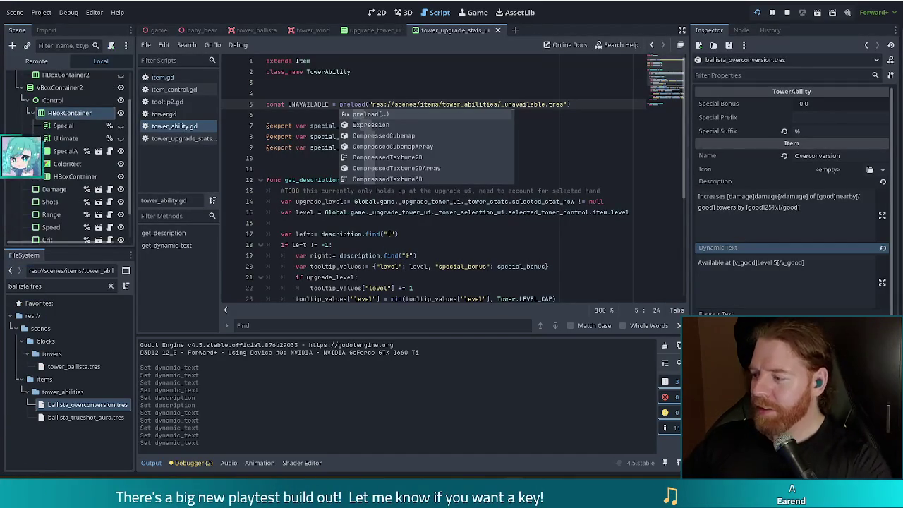
# Dismiss the autocomplete suggestions and move to the end of the UNAVAILABLE line
pyautogui.click(593, 104)
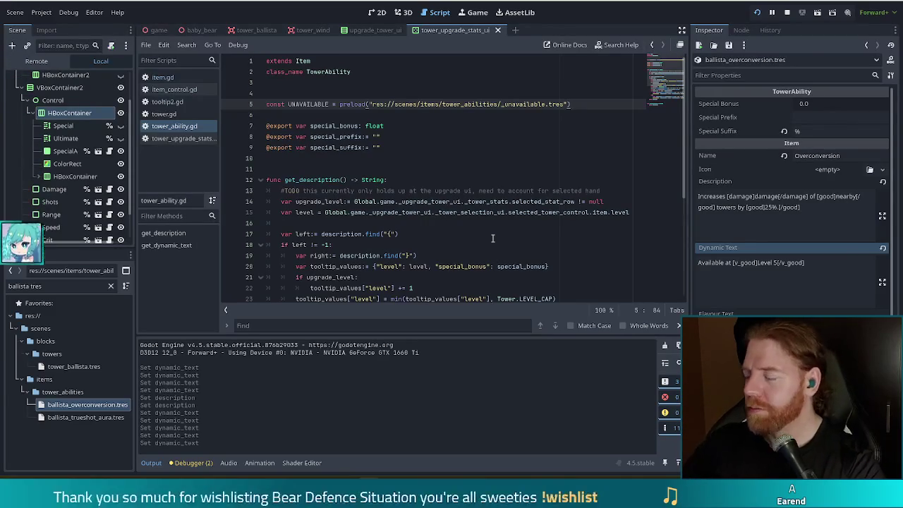
pyautogui.click(504, 201)
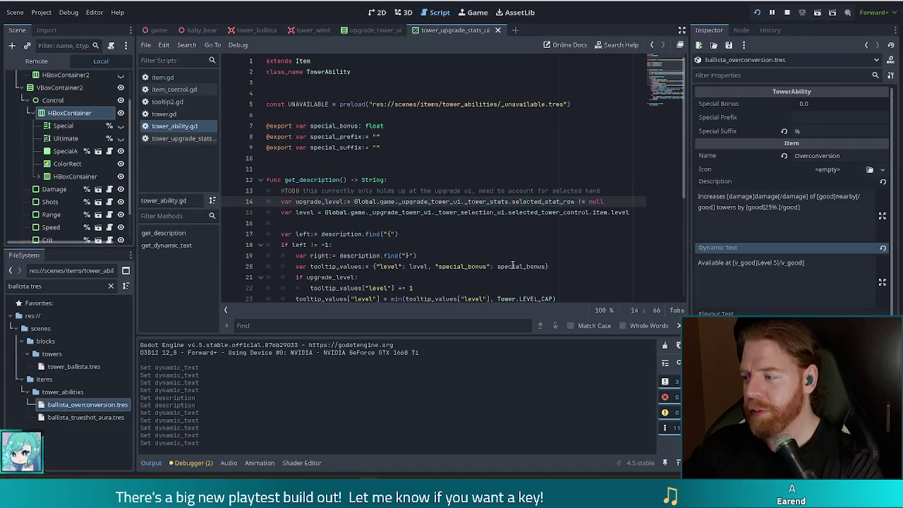
pyautogui.click(618, 210)
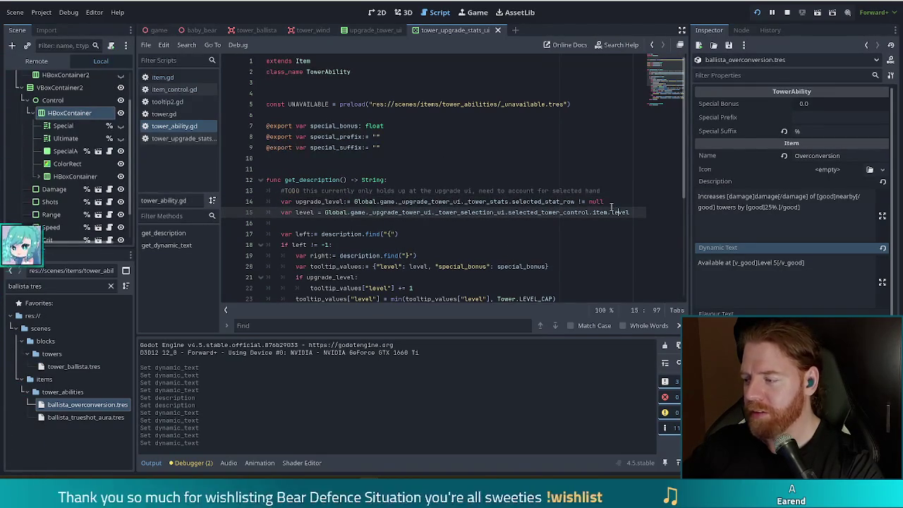
pyautogui.moveTo(602, 213)
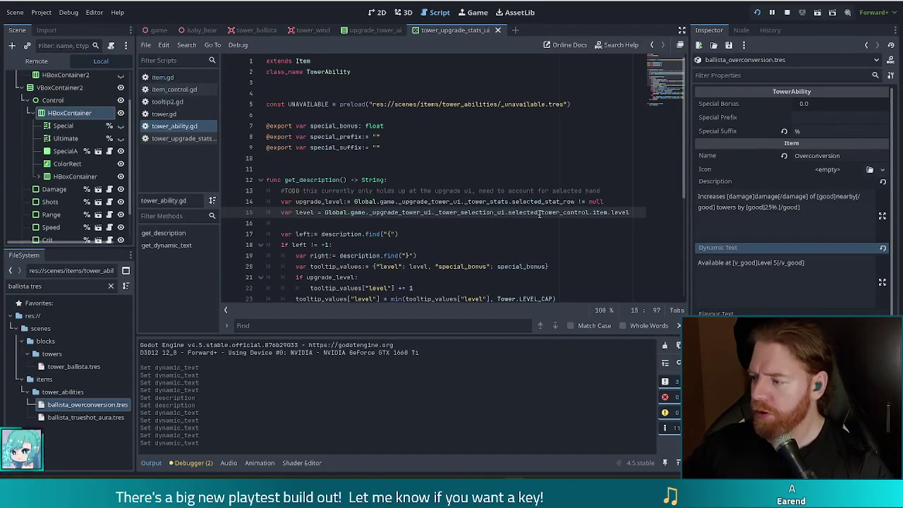
pyautogui.moveTo(506, 218)
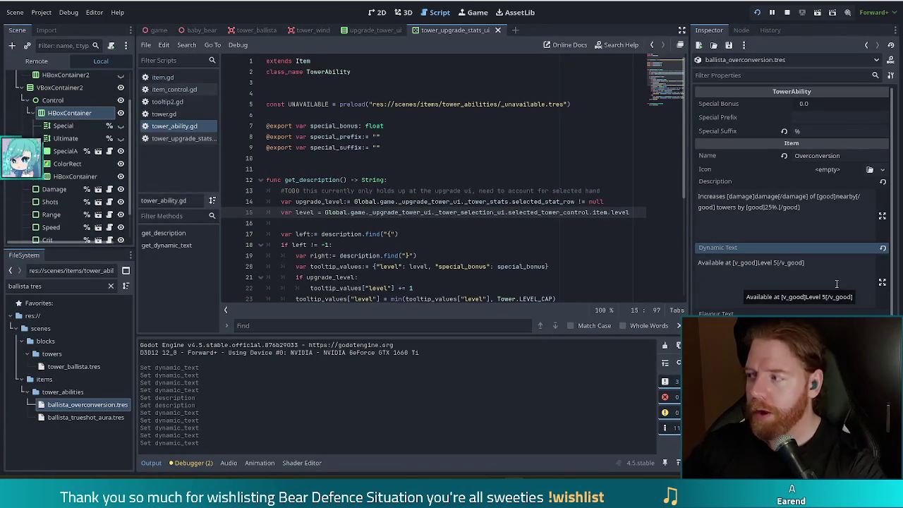
pyautogui.moveTo(598, 214)
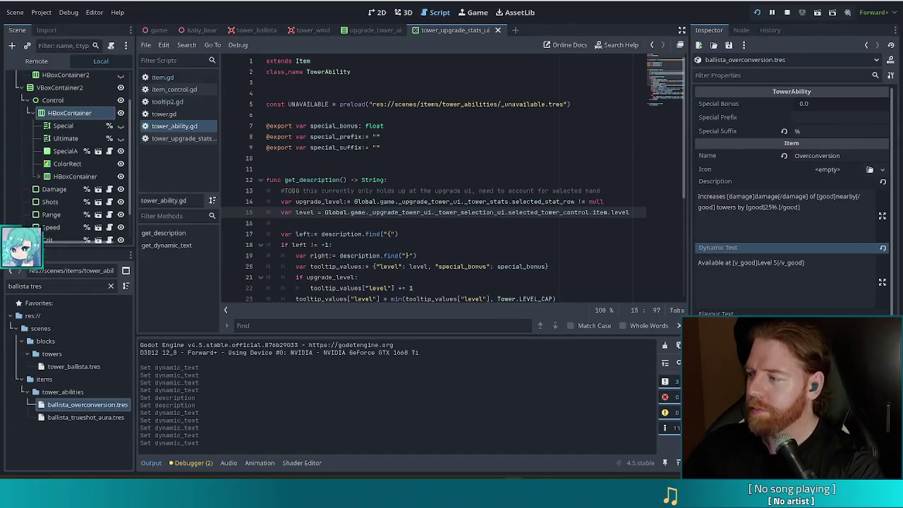
pyautogui.click(408, 202)
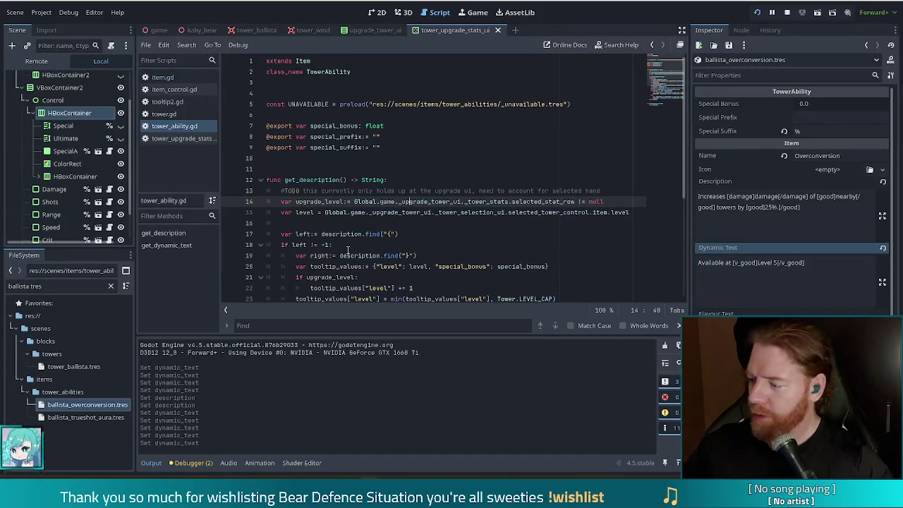
pyautogui.press('XF86AudioLowerVolume')
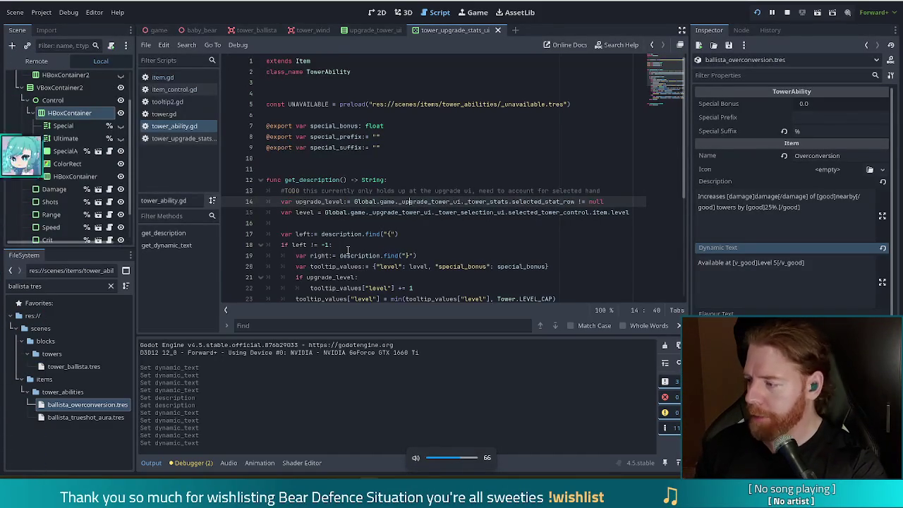
pyautogui.press('XF86AudioRaiseVolume')
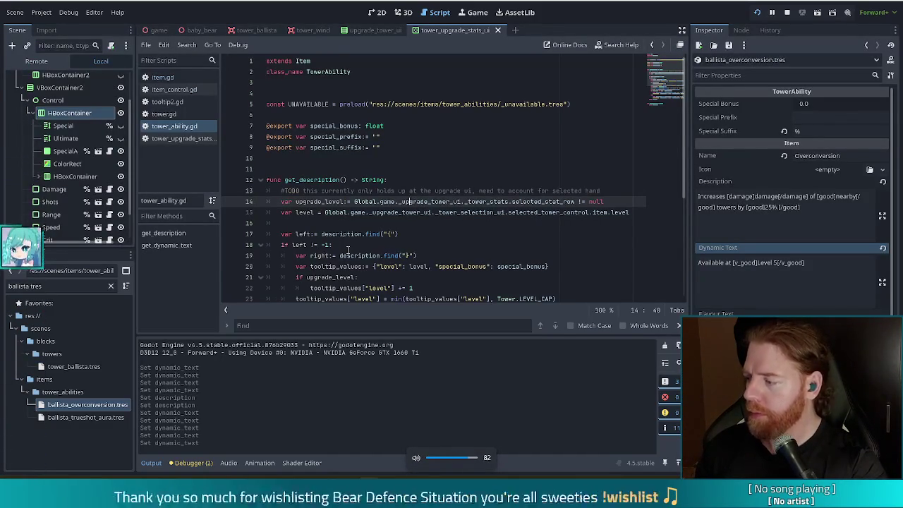
pyautogui.press('XF86AudioRaiseVolume')
pyautogui.press('XF86AudioLowerVolume')
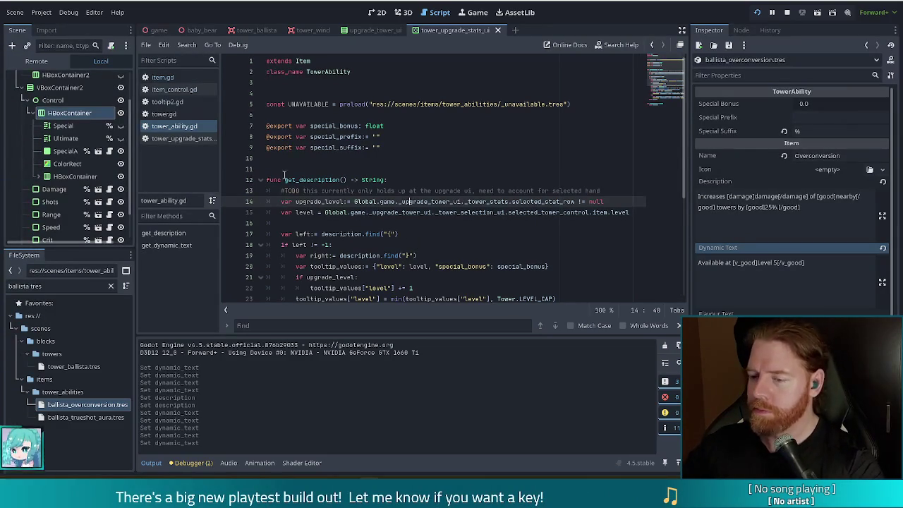
pyautogui.click(509, 202)
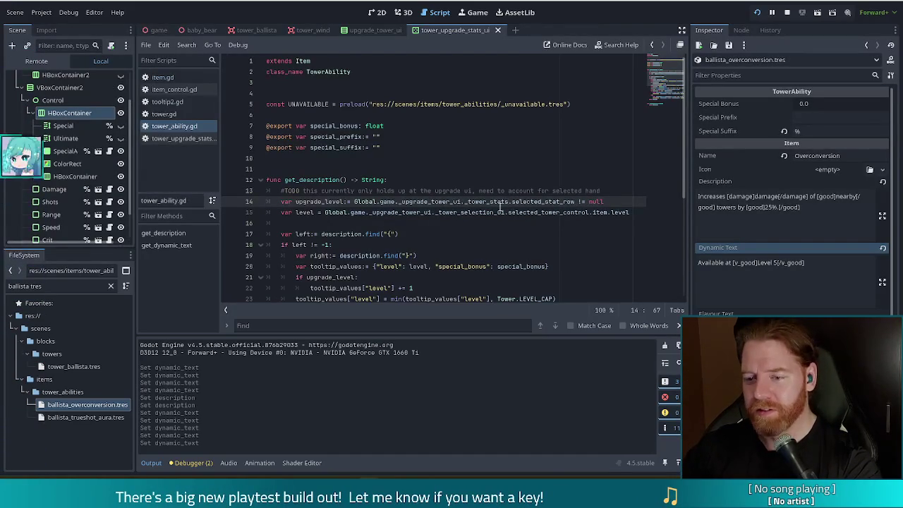
pyautogui.scroll(-2, 494, 211)
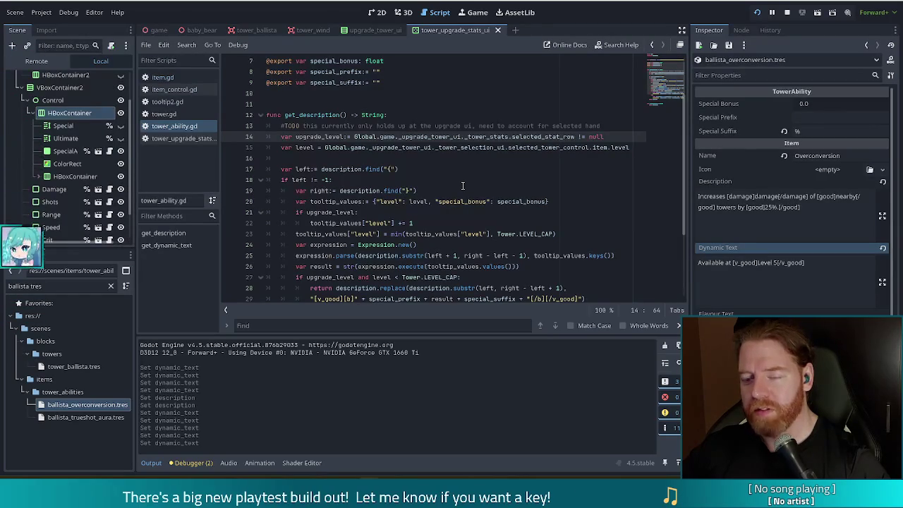
# Open item_control.gd and go to the top of the script
pyautogui.click(178, 90)
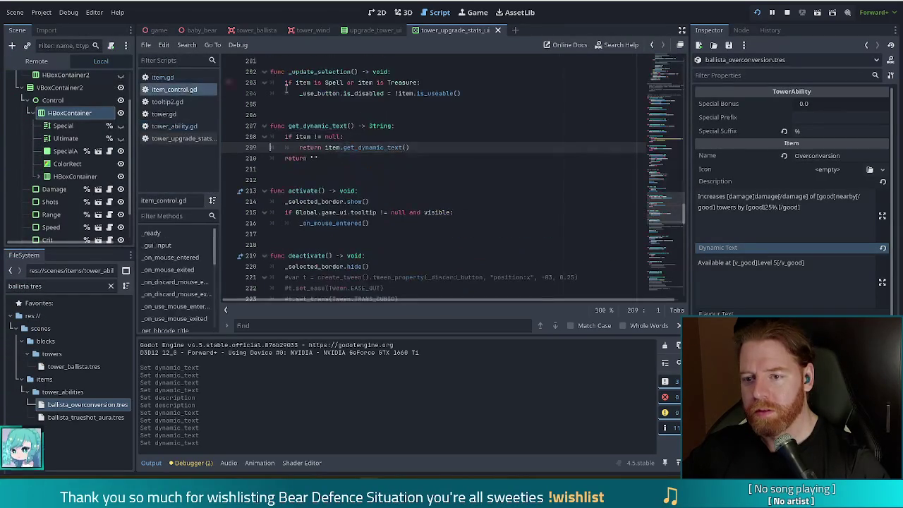
pyautogui.moveTo(671, 208); pyautogui.dragTo(669, 50)
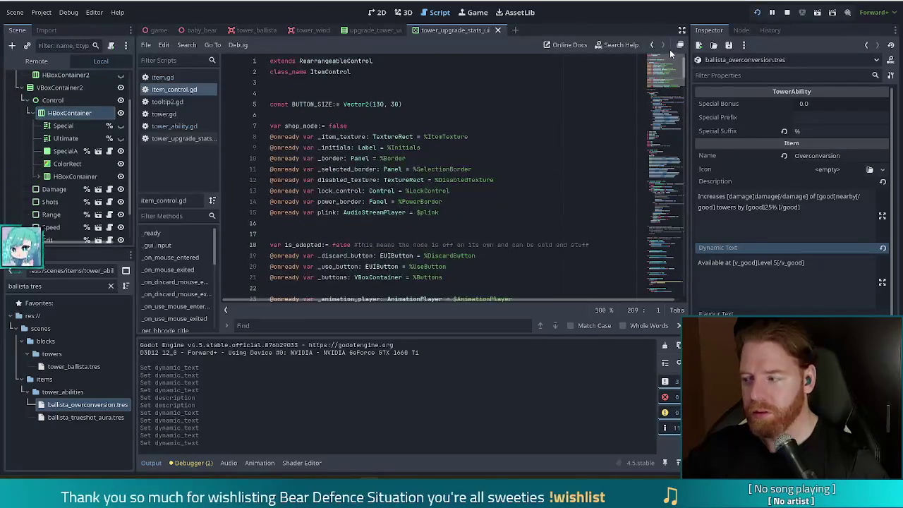
pyautogui.click(487, 154)
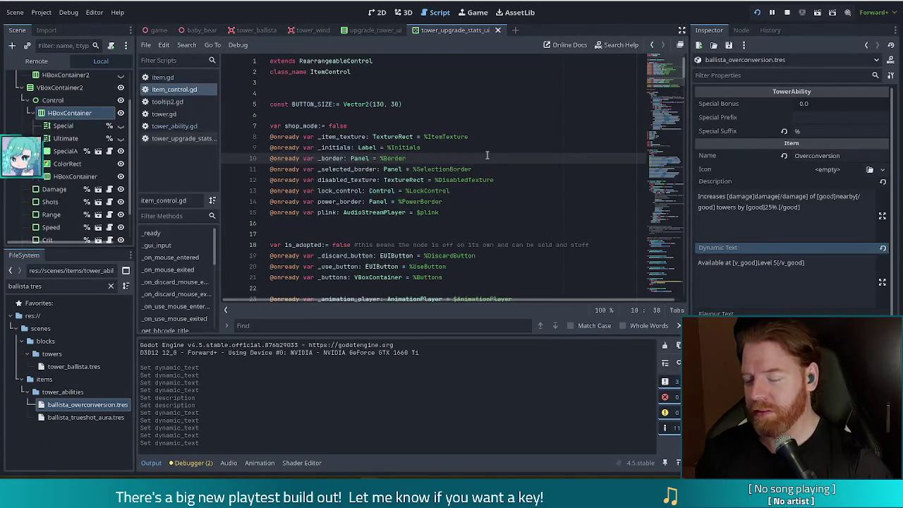
# Search the script for "select", review the matches, and jump to _gui_input
pyautogui.hotkey('ctrl', 'f')
pyautogui.write('is')
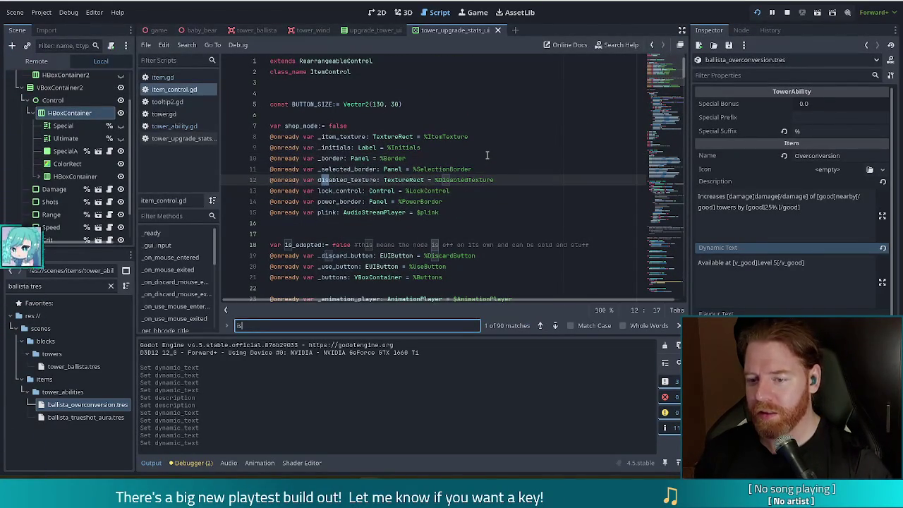
pyautogui.press('BackSpace')
pyautogui.press('BackSpace')
pyautogui.write('select')
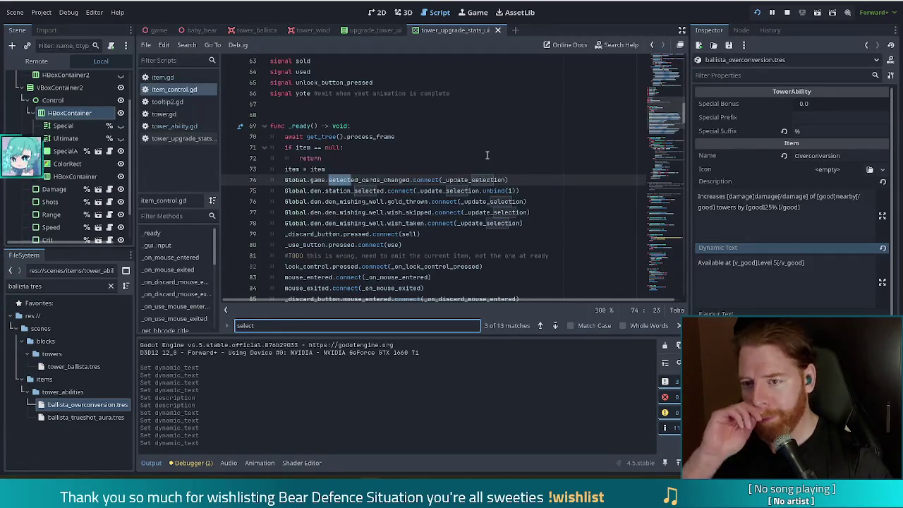
pyautogui.scroll(3, 487, 155)
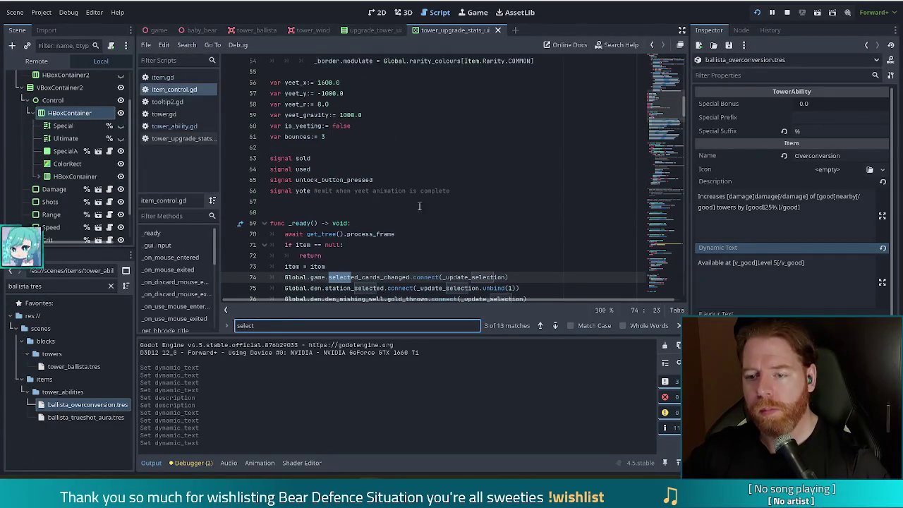
pyautogui.scroll(2, 453, 194)
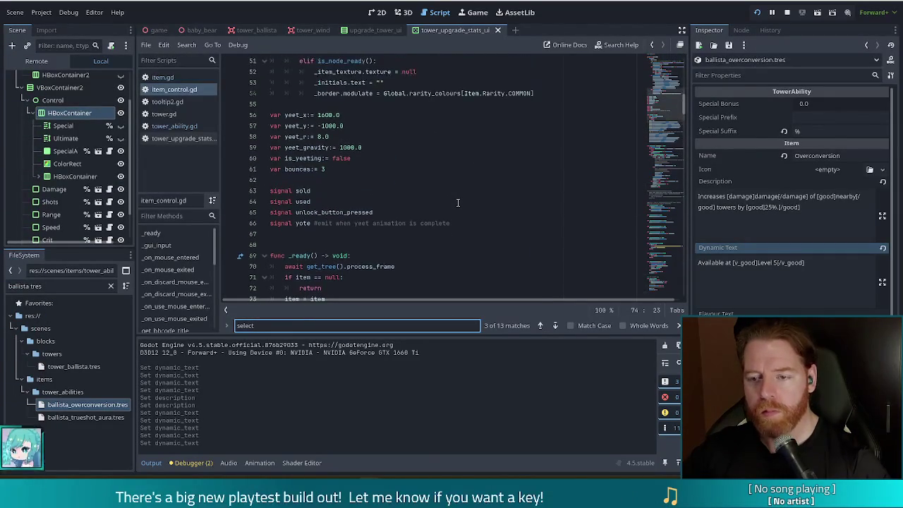
pyautogui.scroll(-2, 458, 203)
pyautogui.scroll(-18, 457, 202)
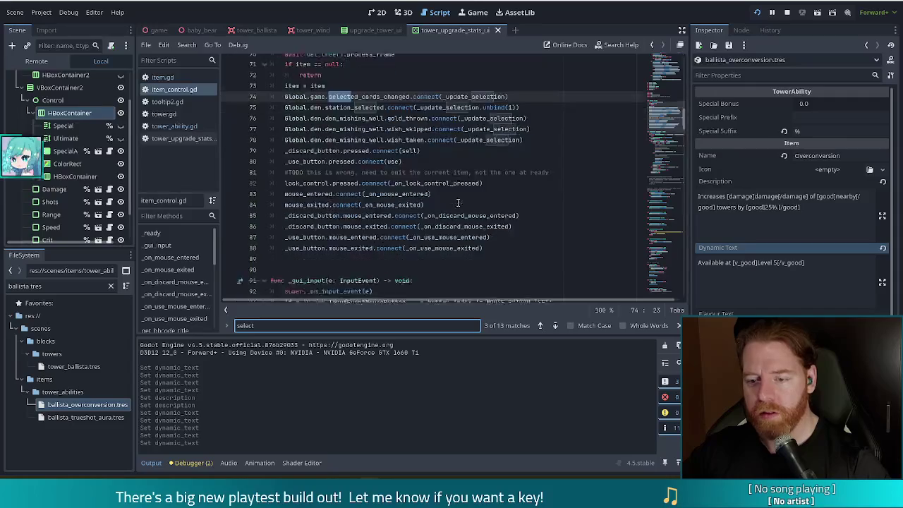
pyautogui.scroll(-5, 458, 202)
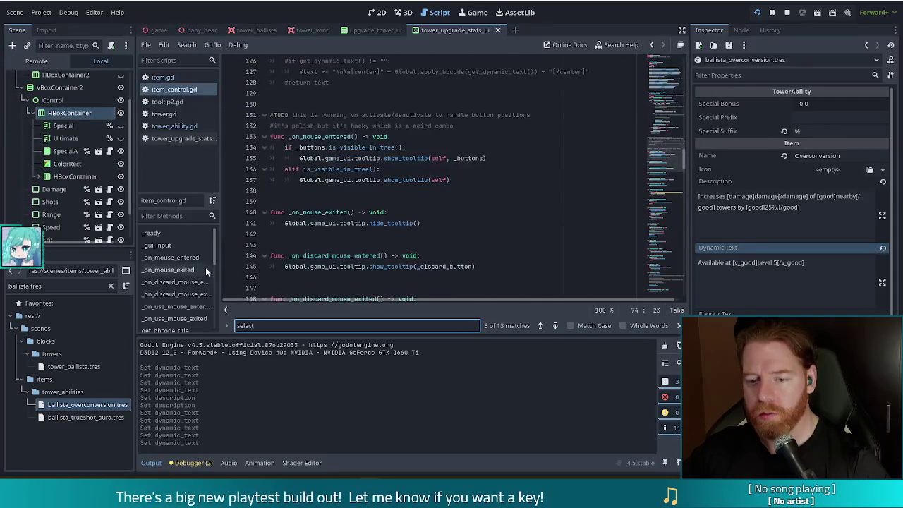
pyautogui.click(206, 244)
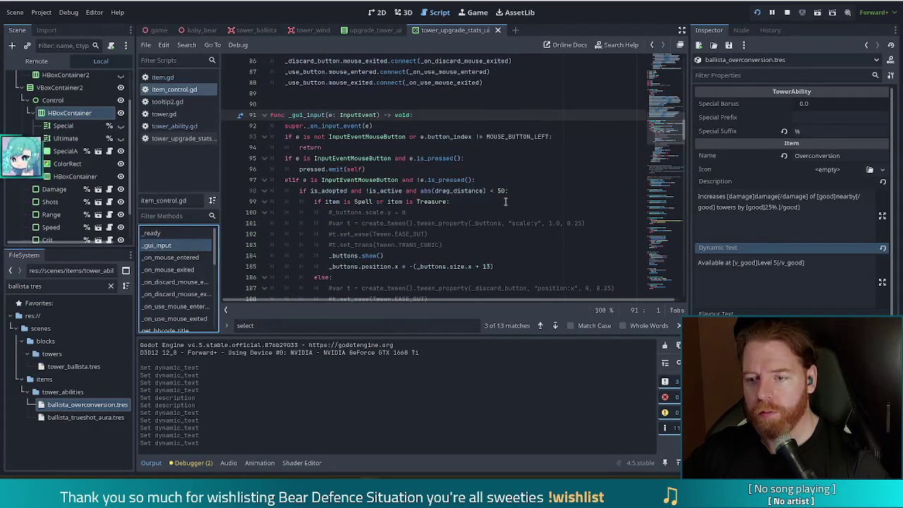
# Read through _gui_input around pressed.emit(self) and lines 115–116 of item_control.gd
pyautogui.click(486, 170)
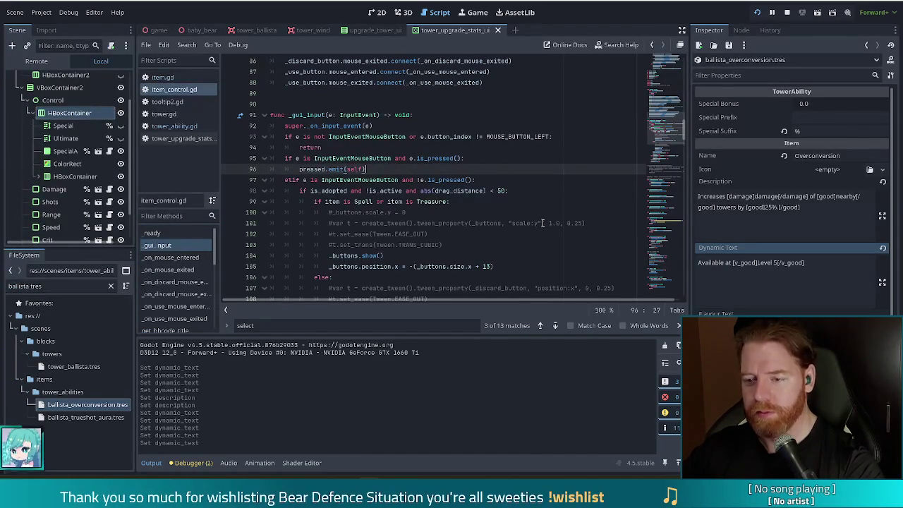
pyautogui.scroll(-2, 545, 210)
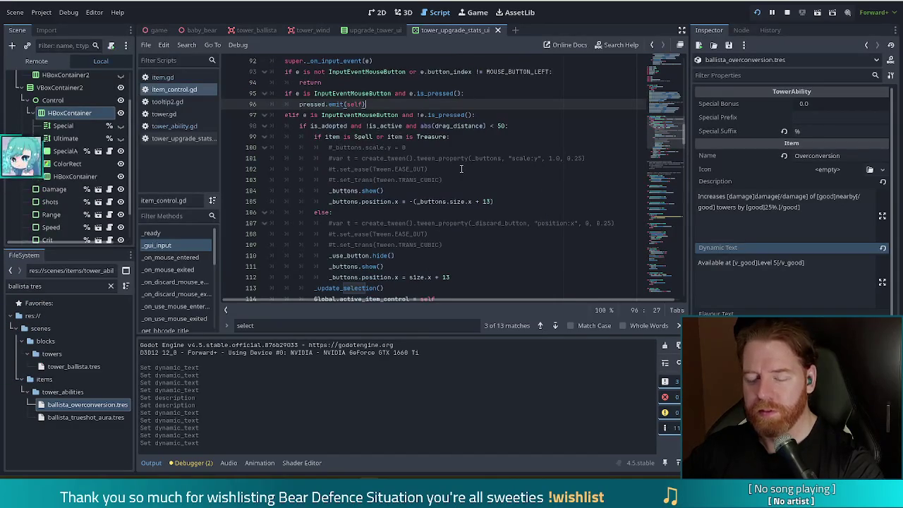
pyautogui.scroll(-1, 407, 172)
pyautogui.scroll(-6, 407, 172)
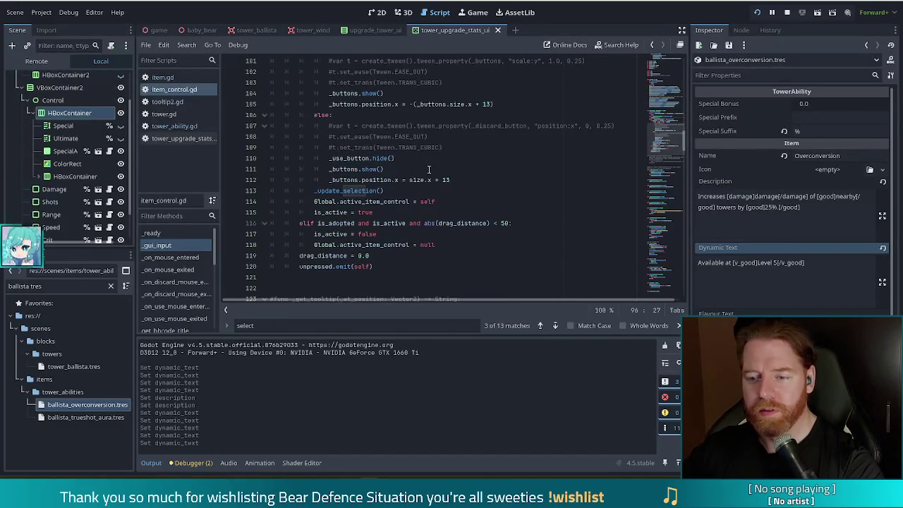
pyautogui.scroll(2, 435, 170)
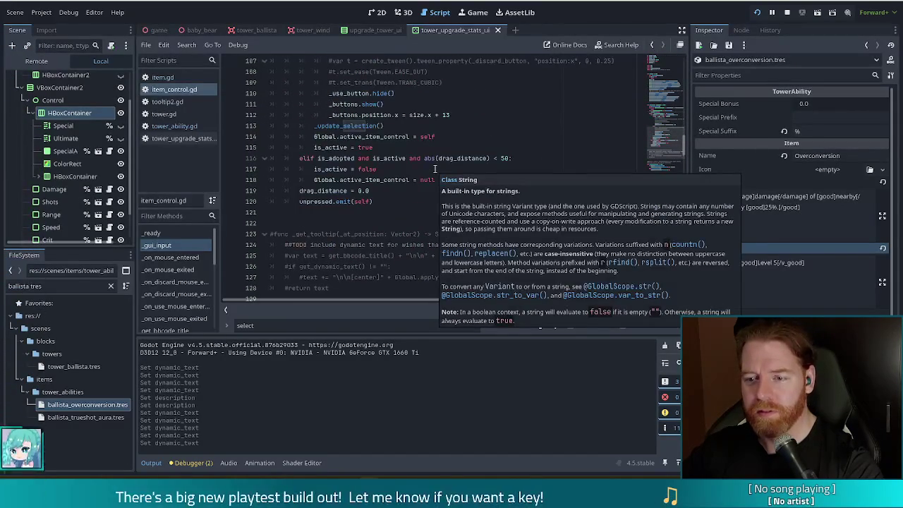
pyautogui.click(344, 159)
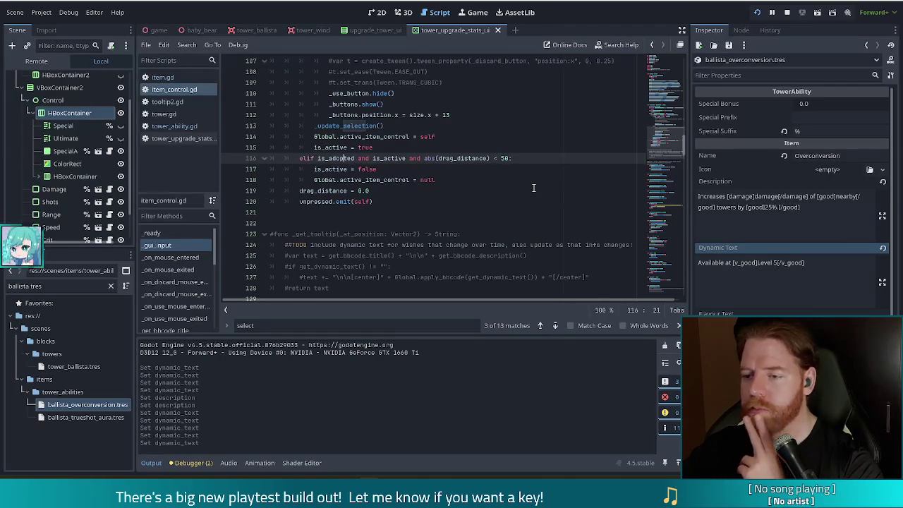
pyautogui.scroll(1, 478, 187)
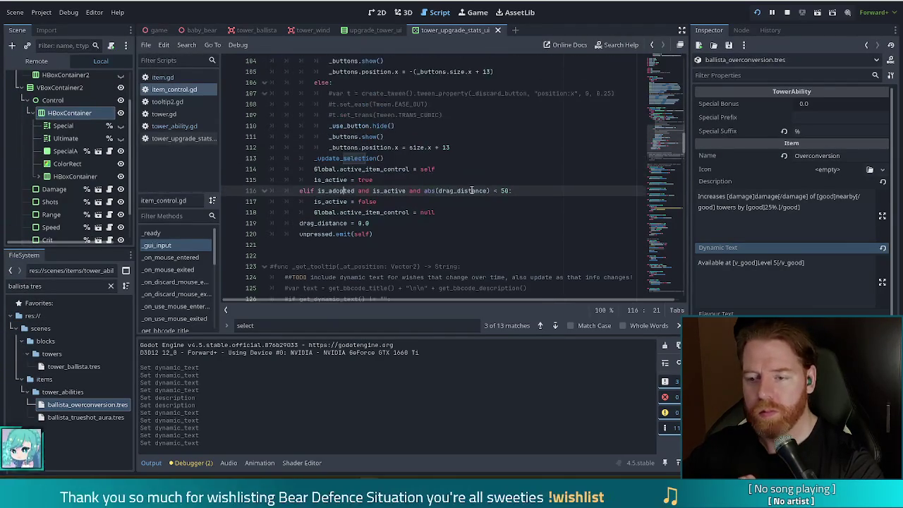
pyautogui.click(495, 186)
pyautogui.scroll(4, 495, 186)
pyautogui.scroll(1, 495, 186)
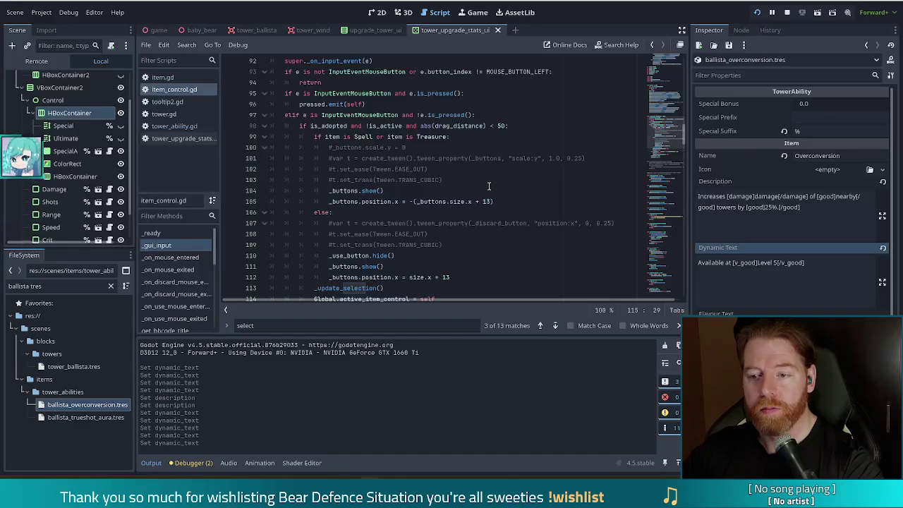
pyautogui.scroll(-2, 372, 211)
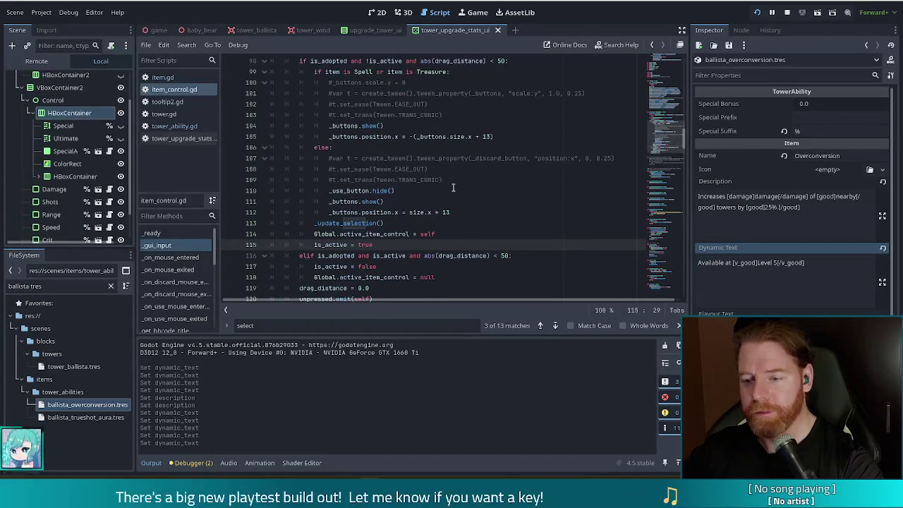
pyautogui.scroll(5, 451, 189)
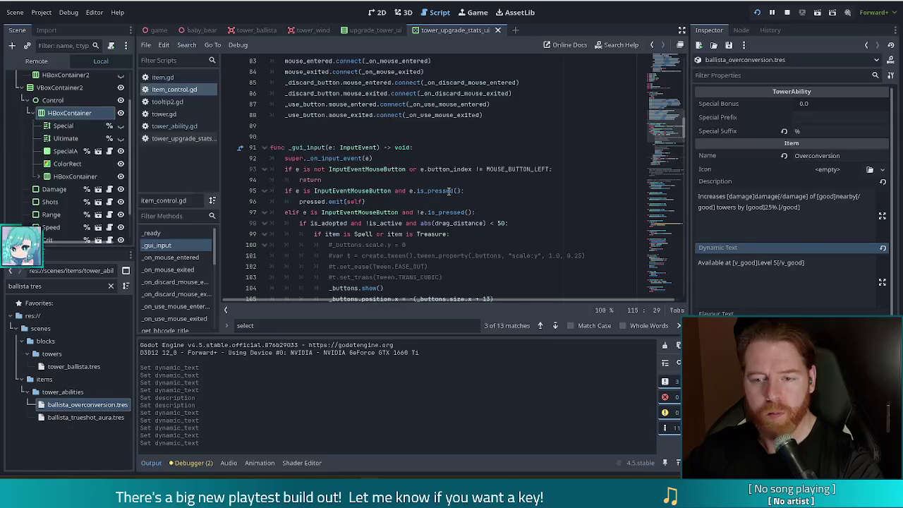
pyautogui.scroll(-6, 449, 190)
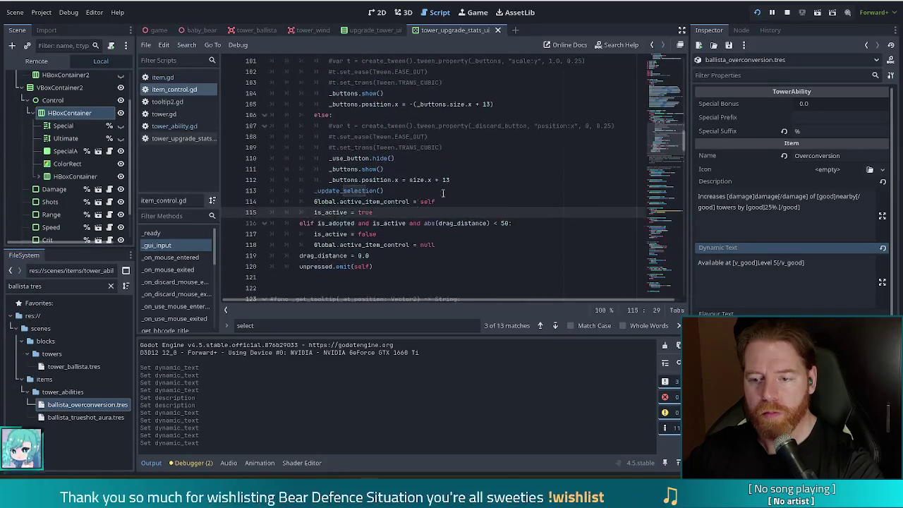
# Check the is_active = false line, return to the pressed emit line, then open upgrade_tower_ui
pyautogui.press('Down')
pyautogui.press('Down')
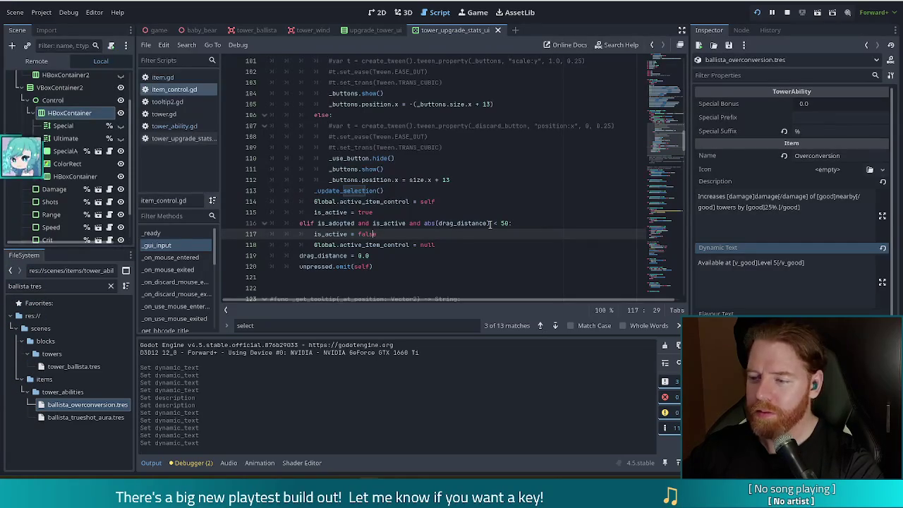
pyautogui.moveTo(488, 224)
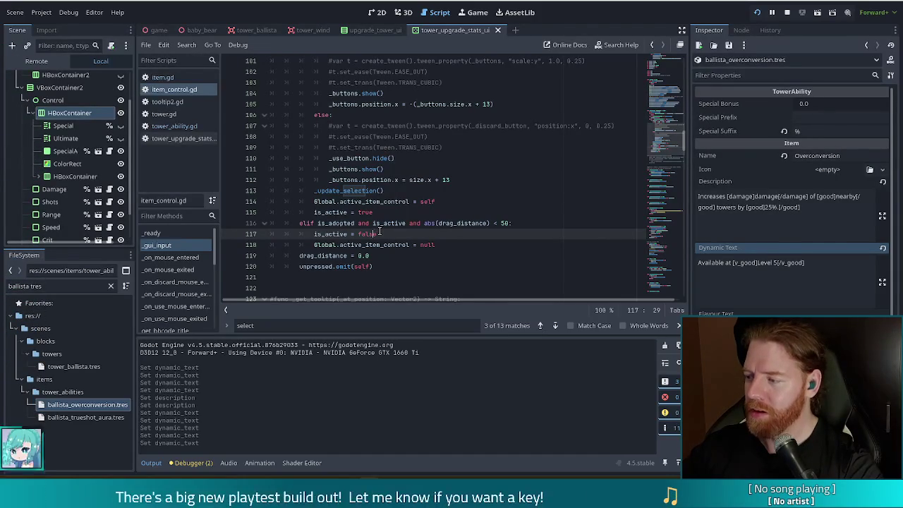
pyautogui.scroll(5, 403, 223)
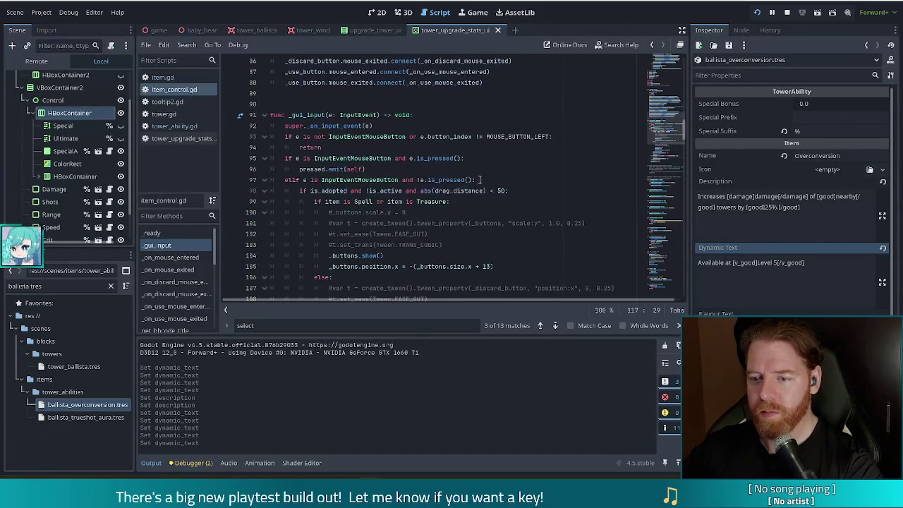
pyautogui.click(425, 169)
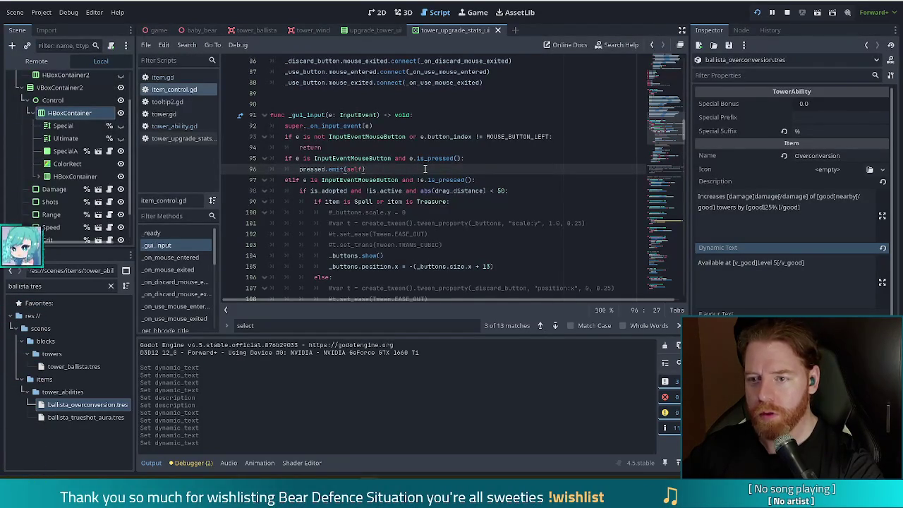
pyautogui.click(368, 31)
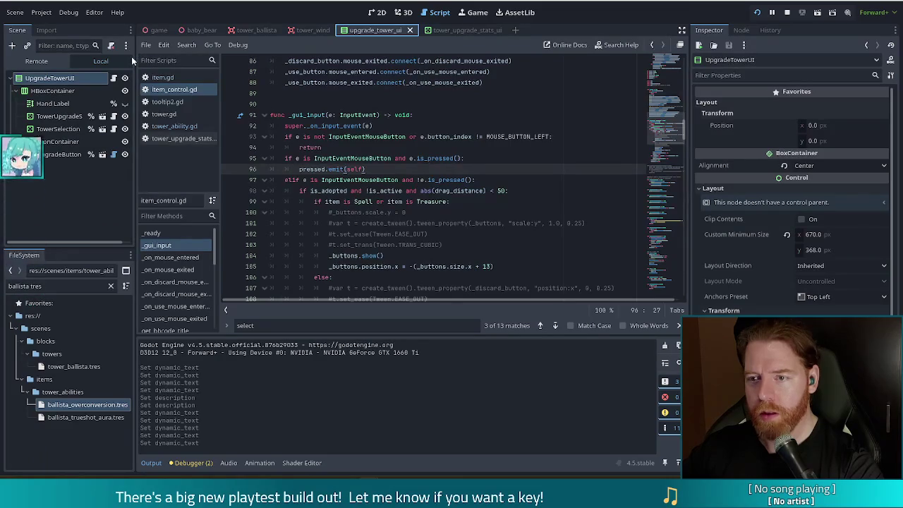
# Open the tower_selection_ui scene's script and scroll through its code
pyautogui.click(102, 130)
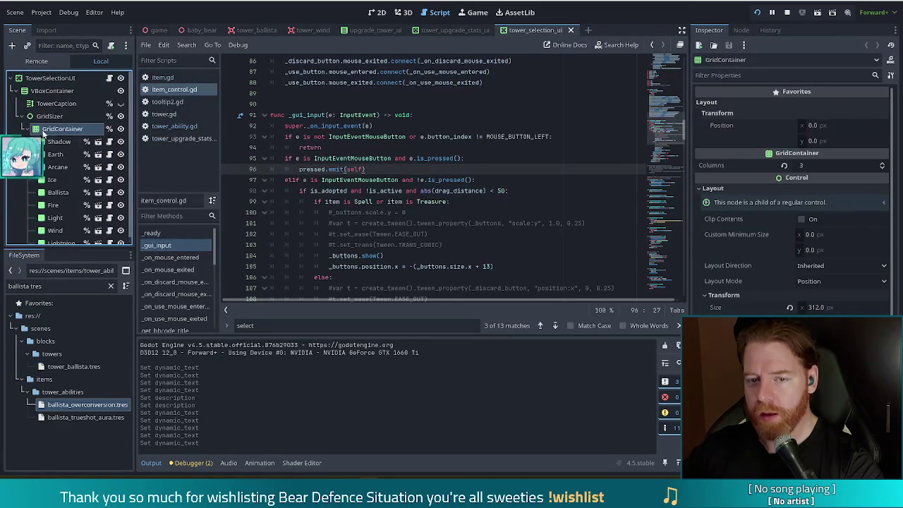
pyautogui.click(110, 78)
pyautogui.scroll(3, 437, 169)
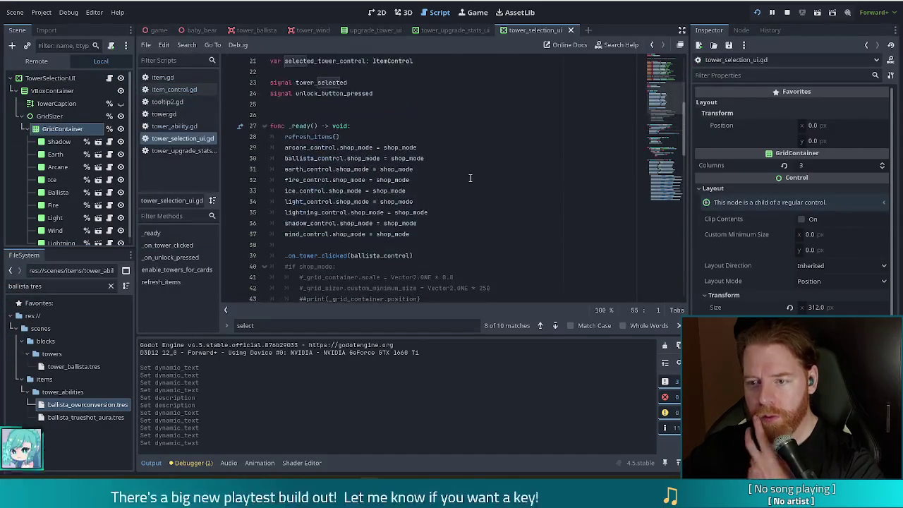
pyautogui.scroll(-4, 466, 177)
pyautogui.scroll(-1, 469, 178)
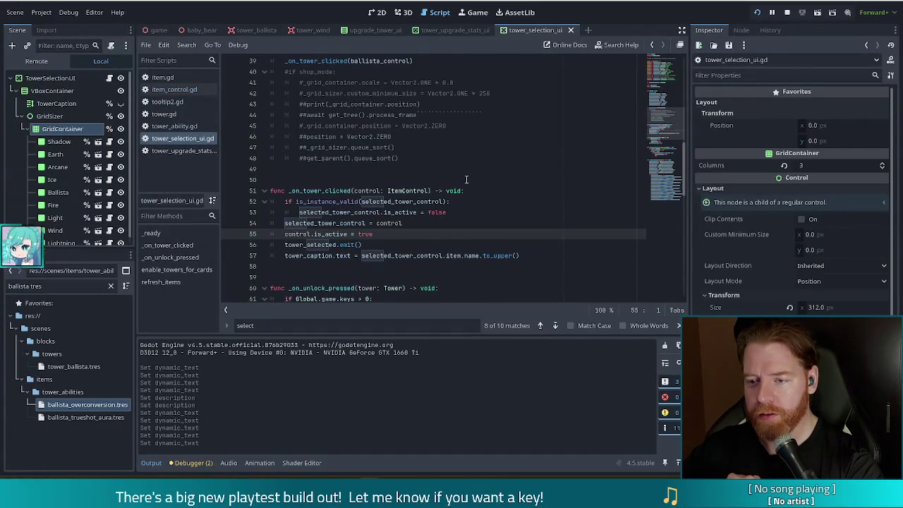
pyautogui.scroll(5, 466, 179)
pyautogui.scroll(4, 466, 179)
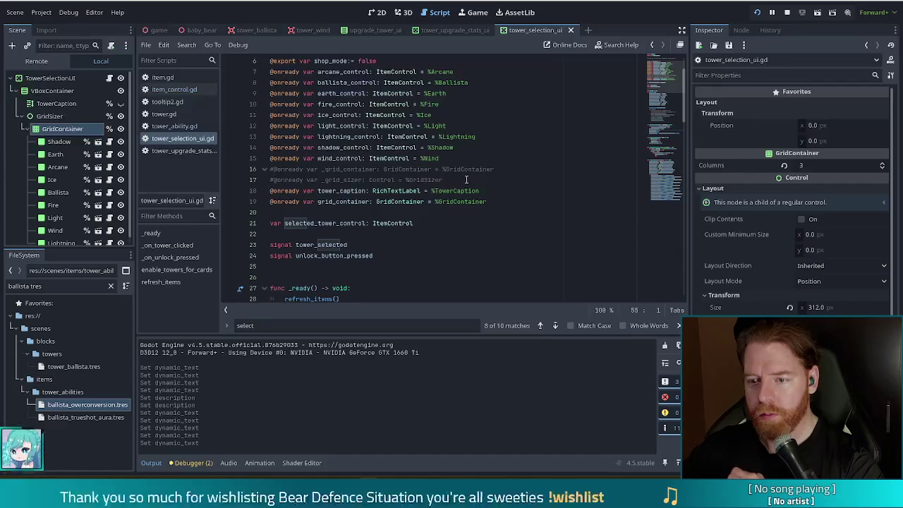
pyautogui.scroll(-6, 466, 179)
pyautogui.scroll(-3, 466, 179)
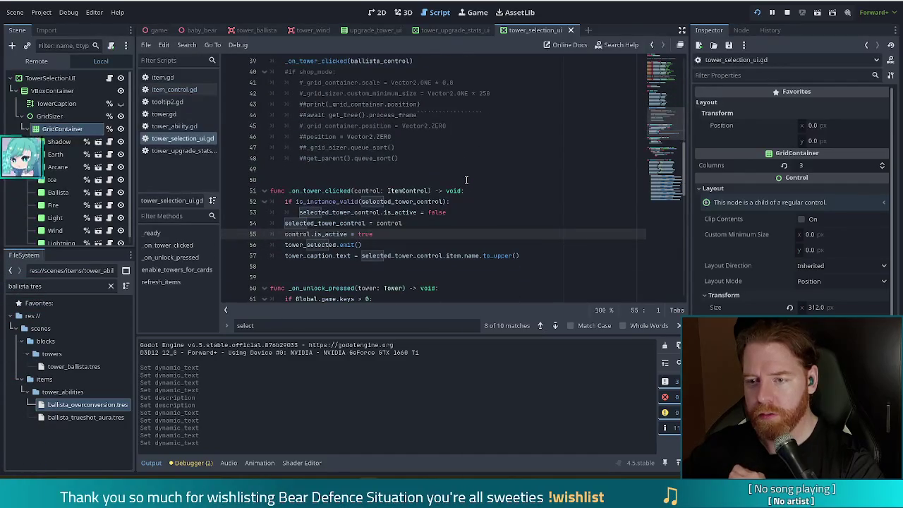
# Settle on _on_tower_clicked, then list the Shadow tower node's signals in the Node dock
pyautogui.scroll(2, 466, 179)
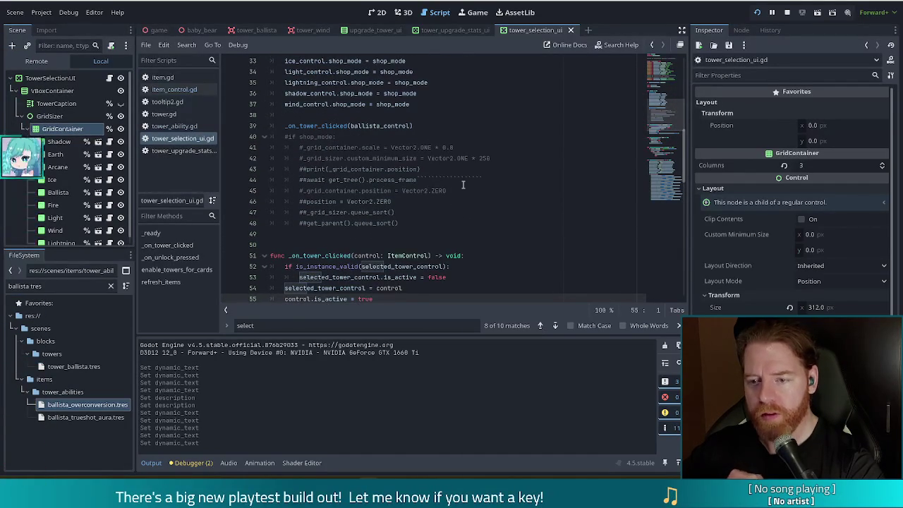
pyautogui.scroll(-3, 463, 185)
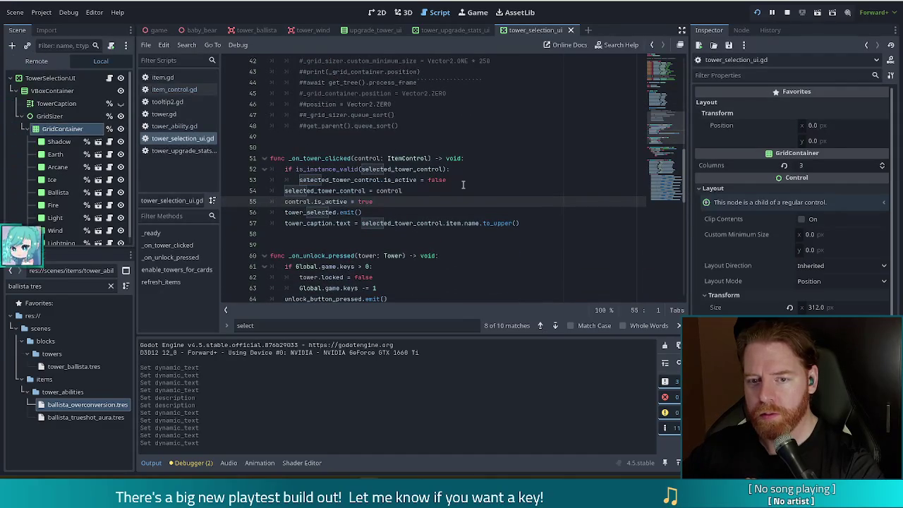
pyautogui.click(62, 143)
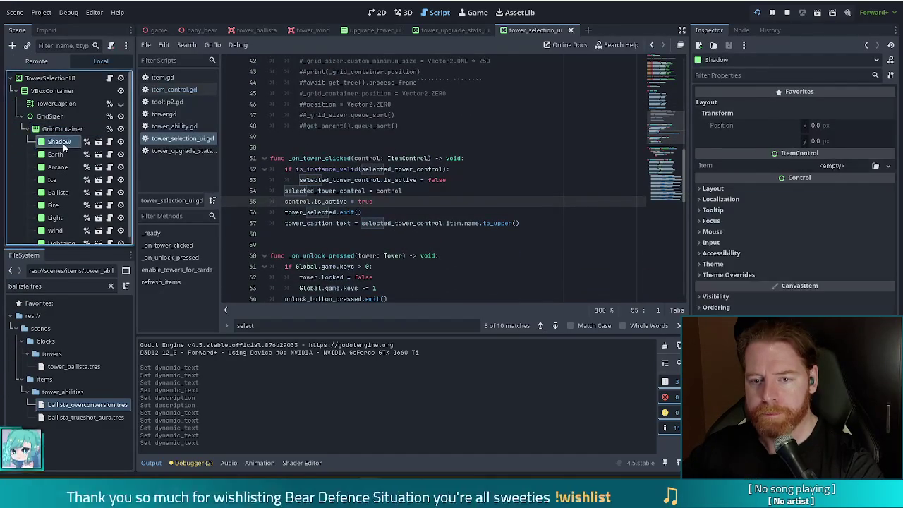
pyautogui.click(740, 30)
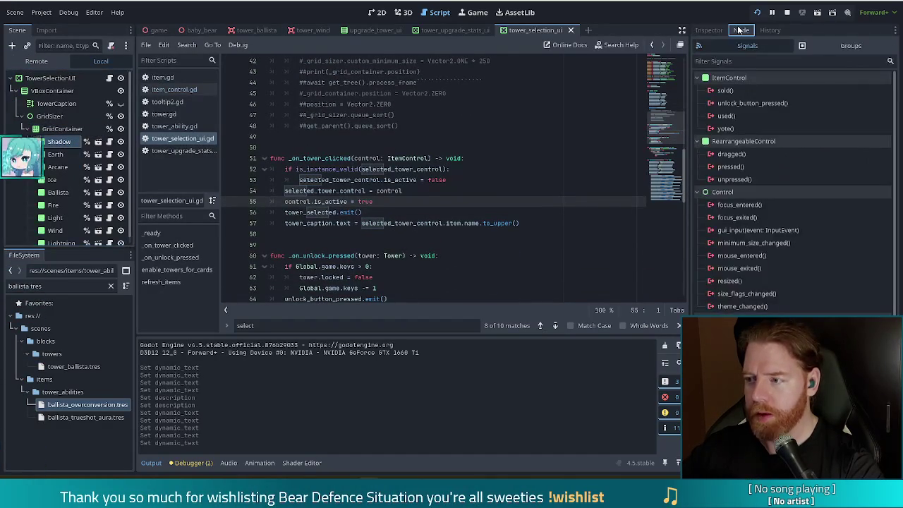
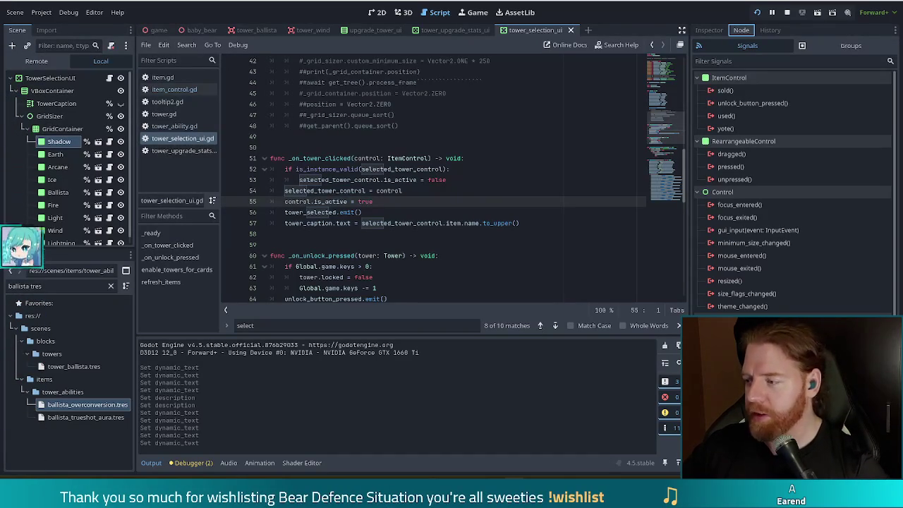
# Look over the _on_tower_clicked code around lines 37–56 of tower_selection_ui.gd
pyautogui.click(543, 209)
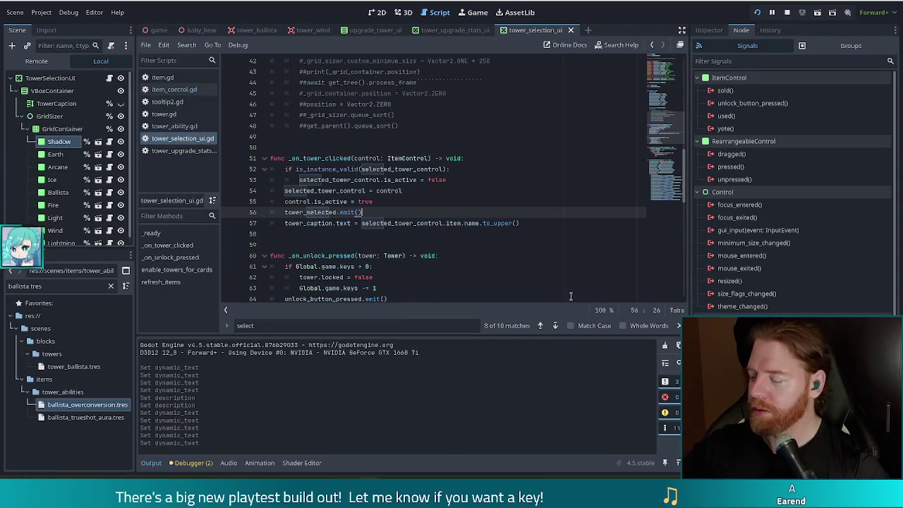
pyautogui.moveTo(403, 182)
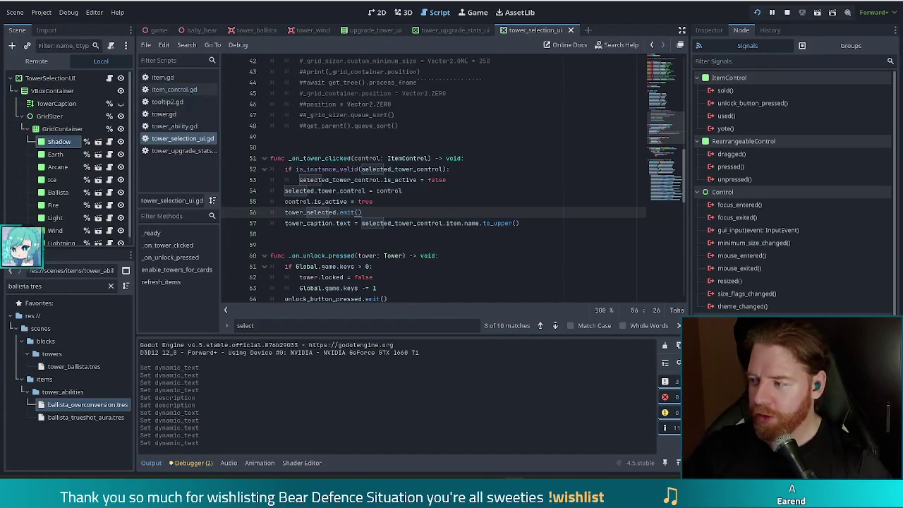
pyautogui.click(445, 199)
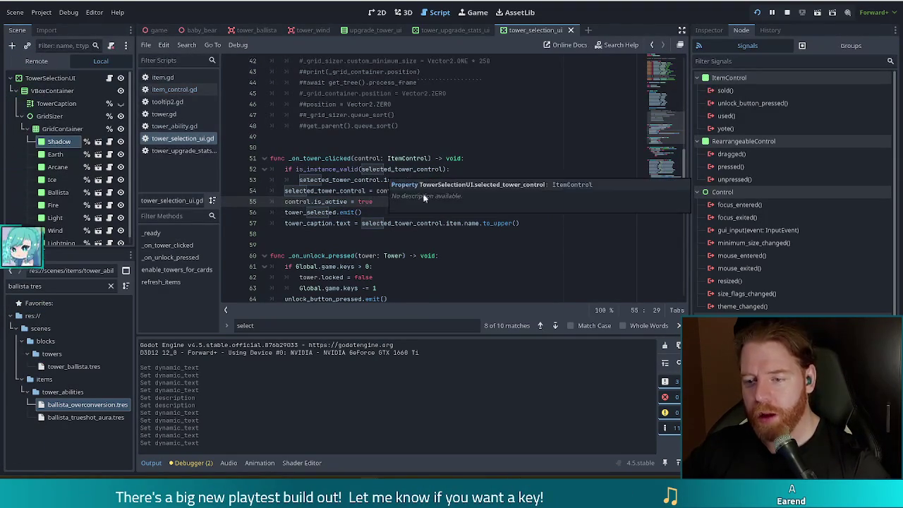
pyautogui.click(342, 159)
pyautogui.scroll(7, 395, 205)
pyautogui.scroll(4, 423, 212)
pyautogui.scroll(3, 463, 162)
pyautogui.scroll(-9, 468, 160)
pyautogui.click(472, 158)
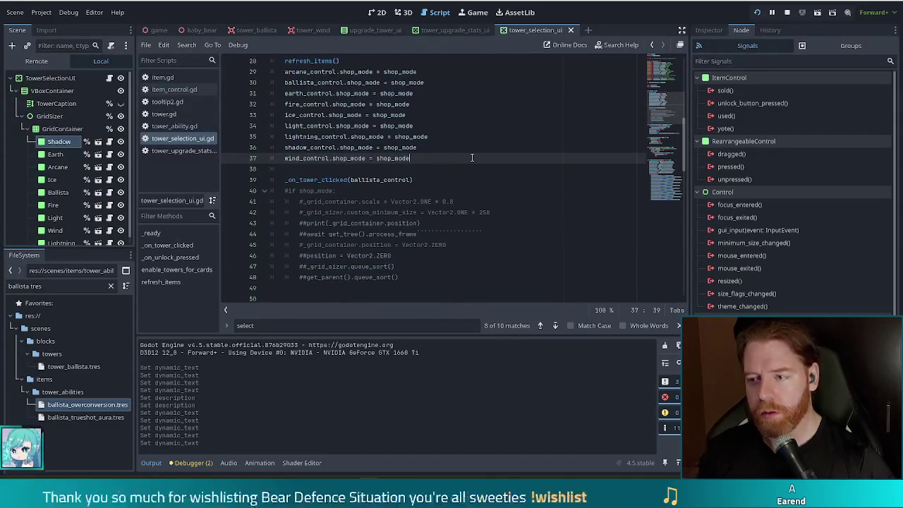
pyautogui.scroll(6, 427, 162)
pyautogui.scroll(3, 427, 162)
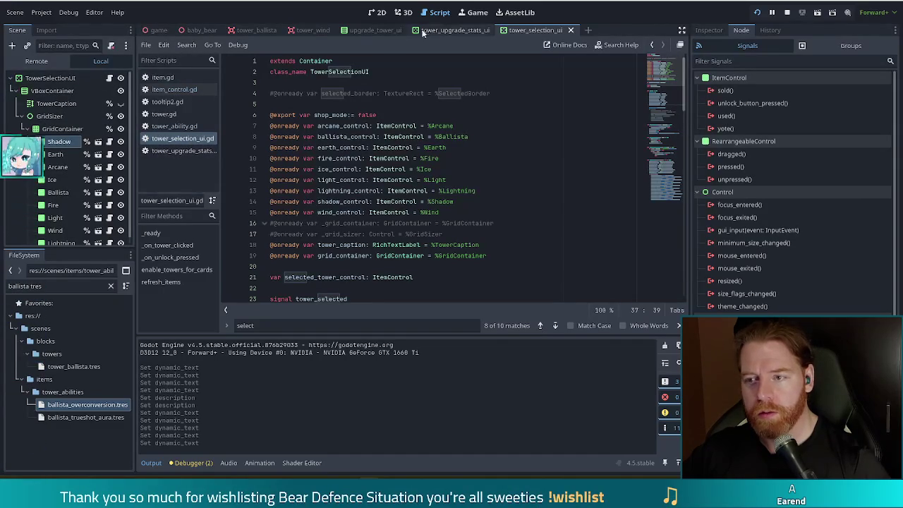
# Review the tower_selected signal connections in upgrade_tower_ui.gd's _ready function
pyautogui.click(384, 29)
pyautogui.click(113, 78)
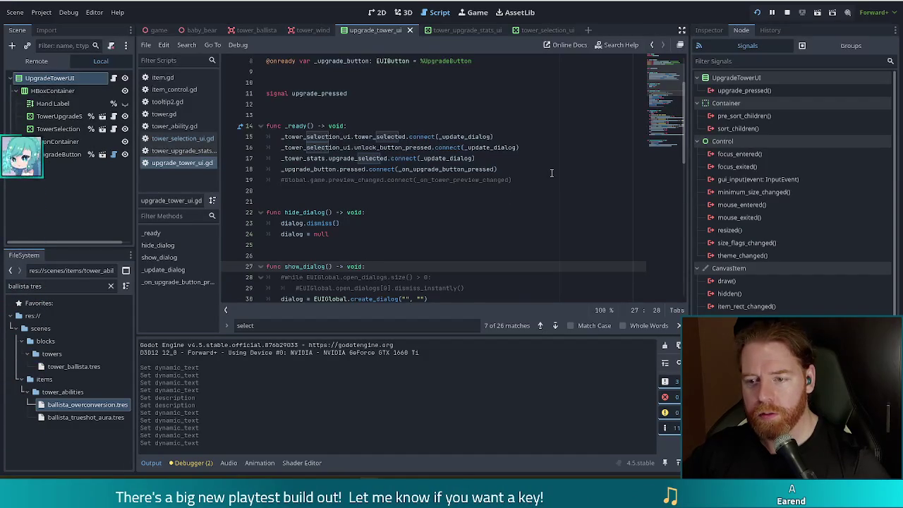
pyautogui.click(431, 146)
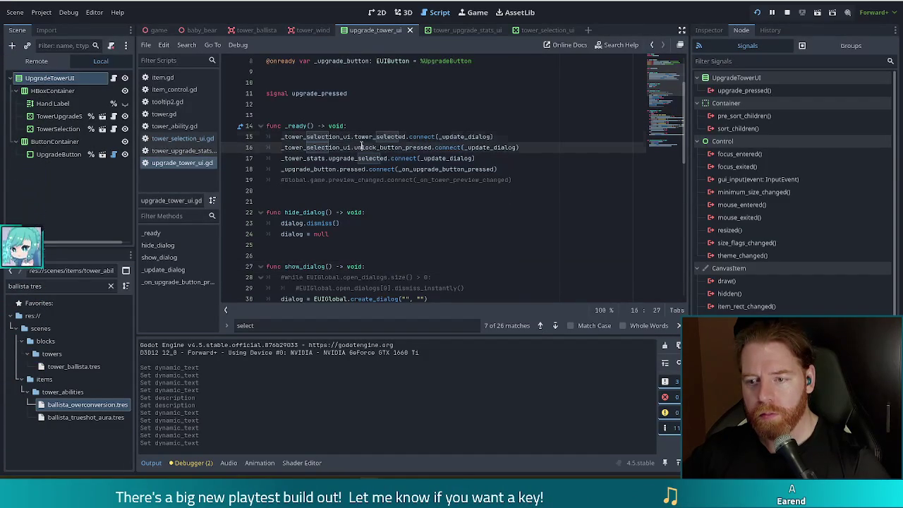
pyautogui.click(471, 136)
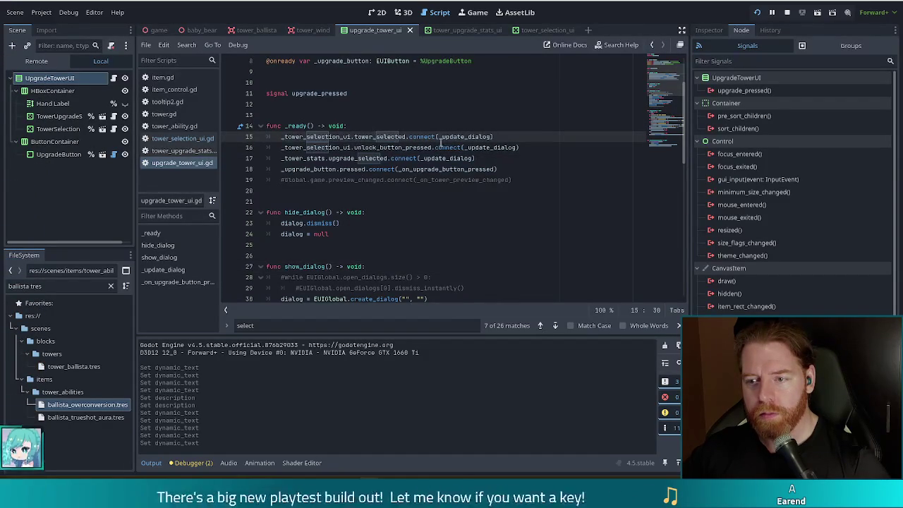
pyautogui.click(501, 147)
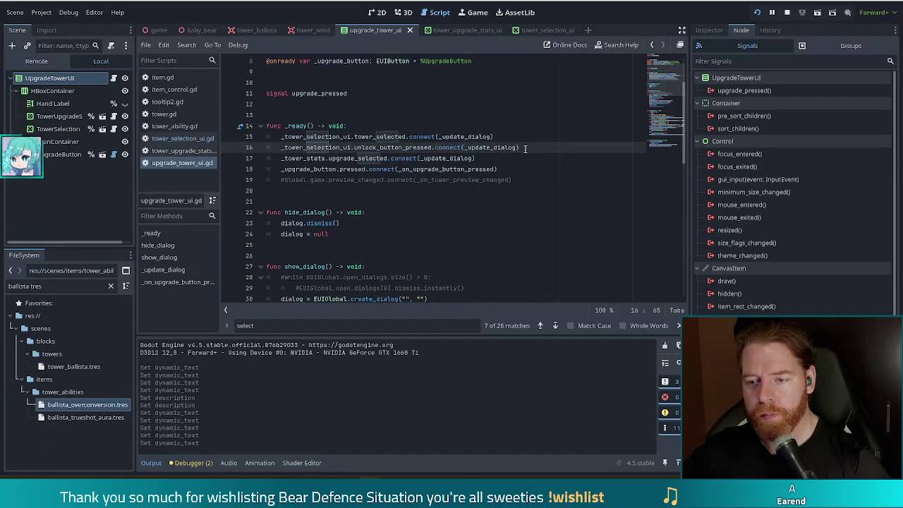
# Back in tower_selection_ui.gd, put the caret on line 39's _on_tower_clicked call and open Find in Files
pyautogui.click(182, 138)
pyautogui.scroll(-1, 477, 199)
pyautogui.scroll(1, 476, 199)
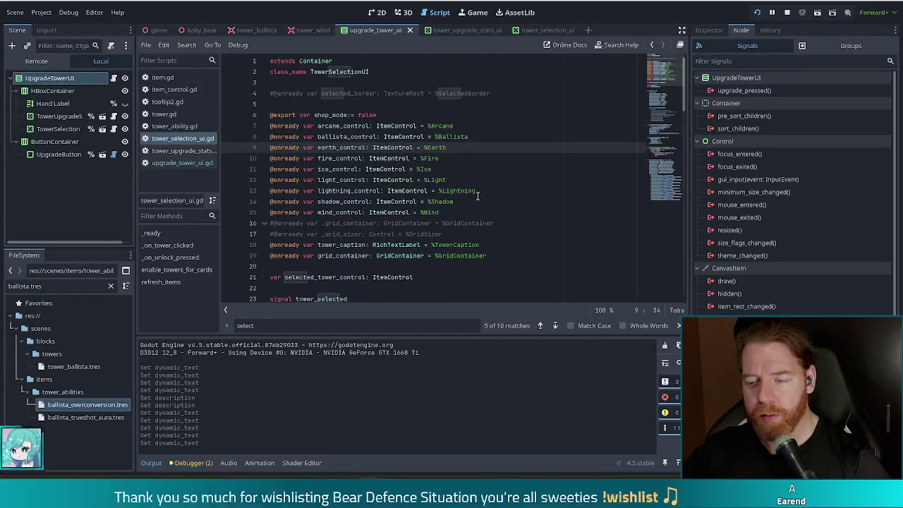
pyautogui.scroll(-5, 477, 199)
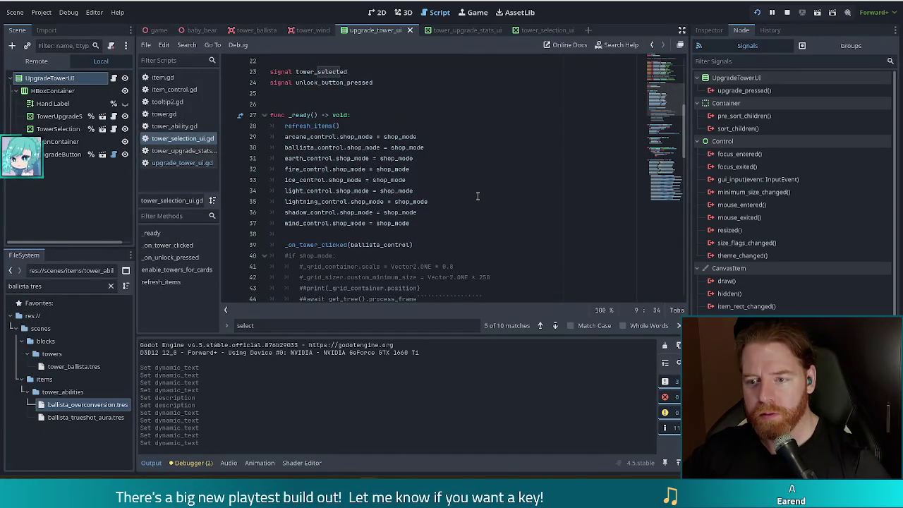
pyautogui.scroll(-1, 424, 207)
pyautogui.click(329, 211)
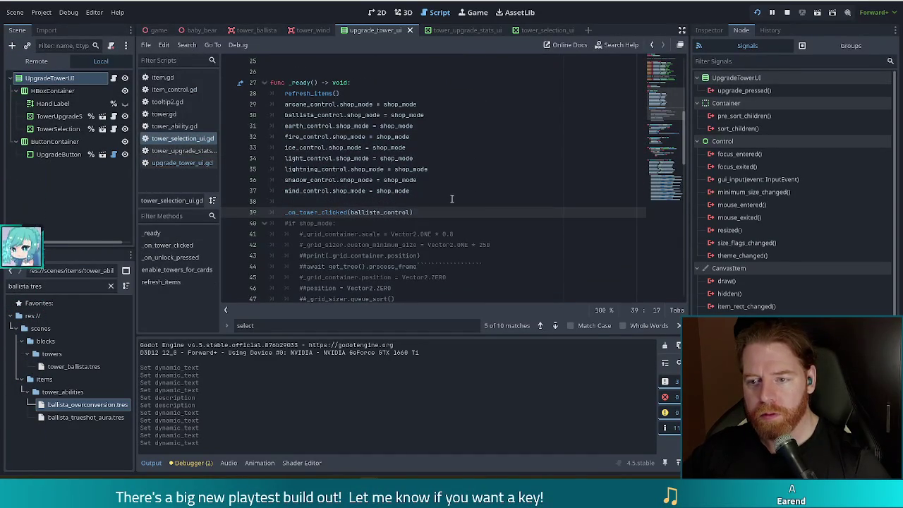
pyautogui.hotkey('ctrl', 'shift', 'f')
# Search the project for _on_tower_clicked and inspect the match on line 87
pyautogui.write('_on_tower_clicked')
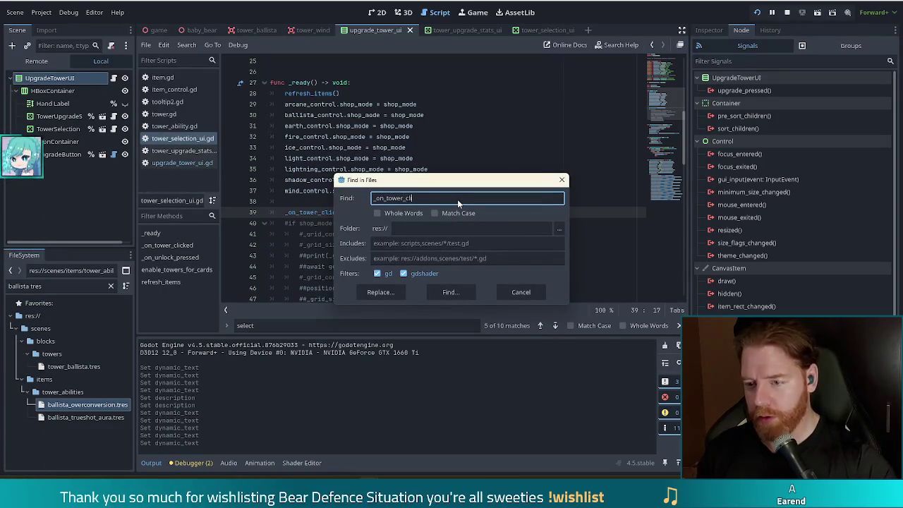
pyautogui.press('Return')
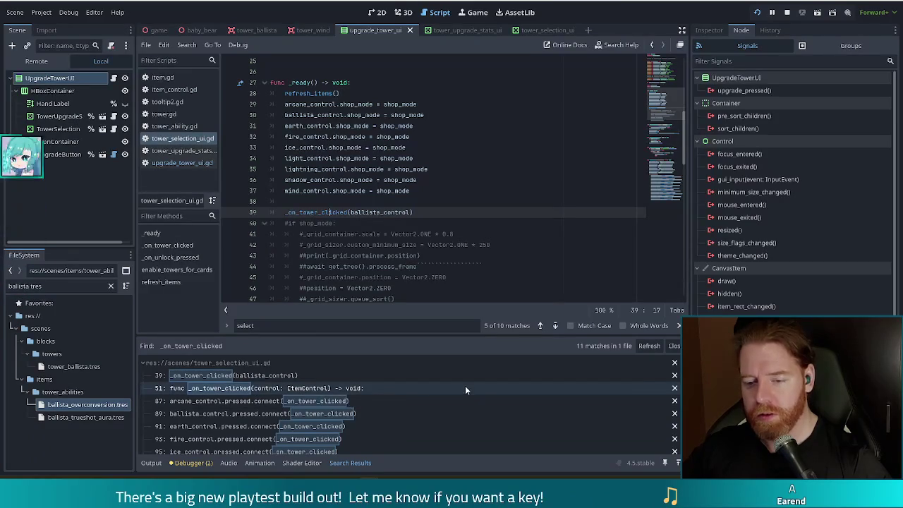
pyautogui.click(240, 402)
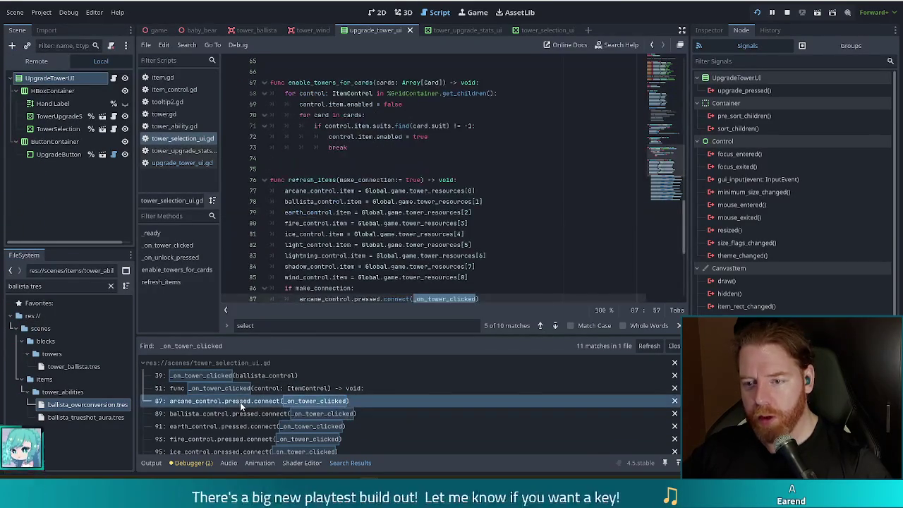
pyautogui.scroll(-1, 368, 245)
pyautogui.scroll(7, 368, 245)
pyautogui.scroll(-7, 368, 245)
pyautogui.scroll(4, 368, 245)
pyautogui.scroll(-4, 369, 245)
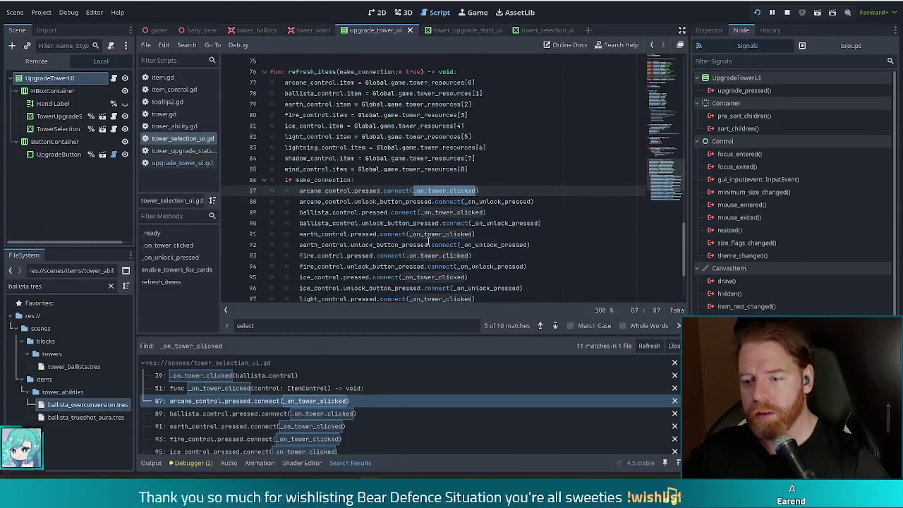
pyautogui.scroll(12, 437, 240)
pyautogui.scroll(8, 436, 249)
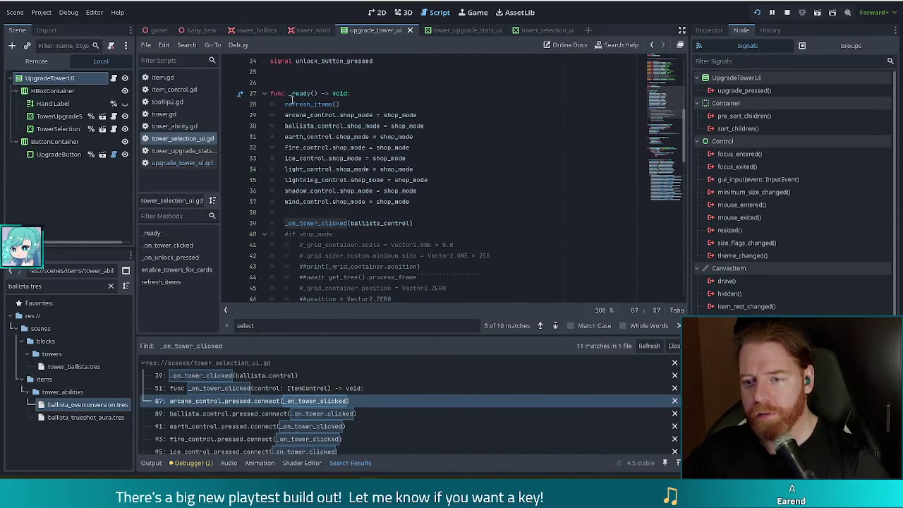
# Save the script and open tower_upgrade_stats_ui.gd
pyautogui.click(344, 103)
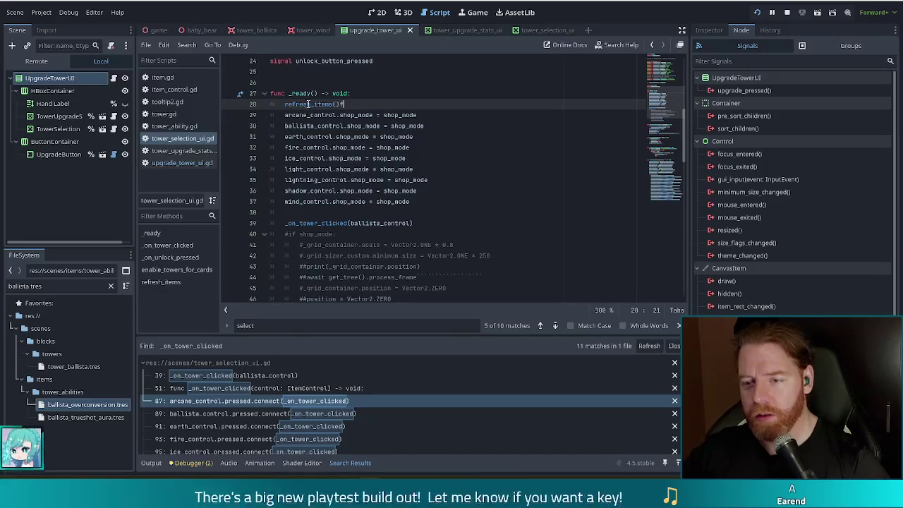
pyautogui.hotkey('ctrl', 's')
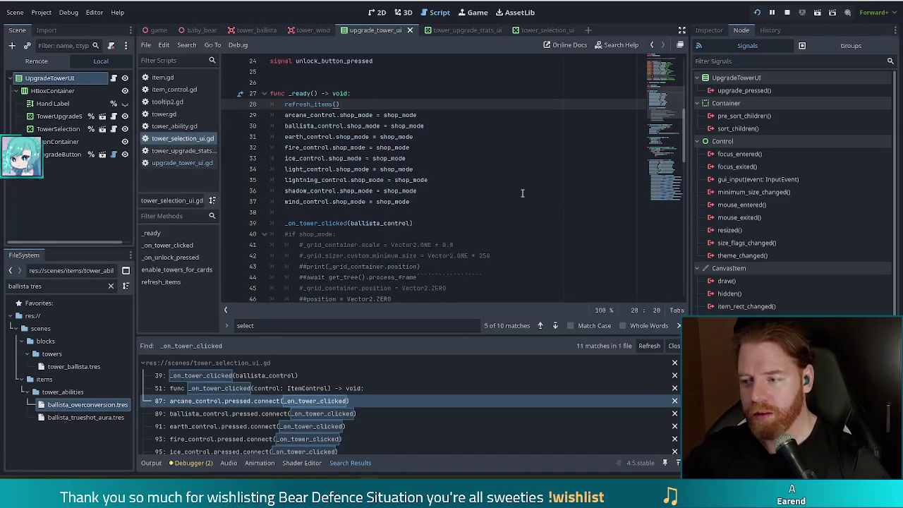
pyautogui.scroll(-15, 662, 104)
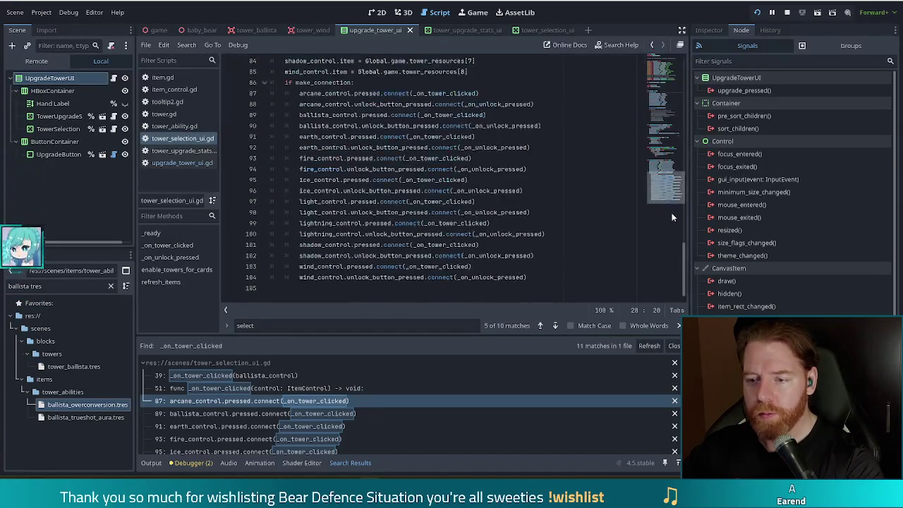
pyautogui.scroll(5, 444, 262)
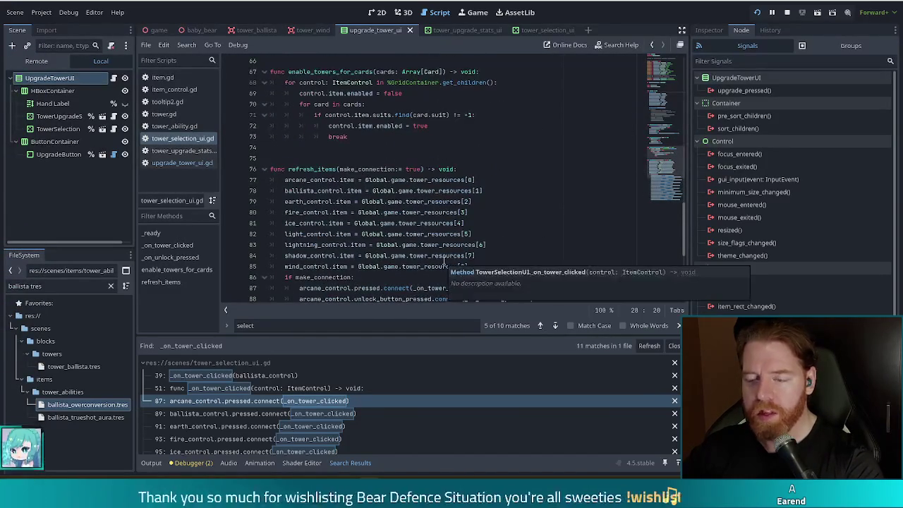
pyautogui.scroll(7, 445, 263)
pyautogui.scroll(3, 445, 251)
pyautogui.scroll(6, 445, 248)
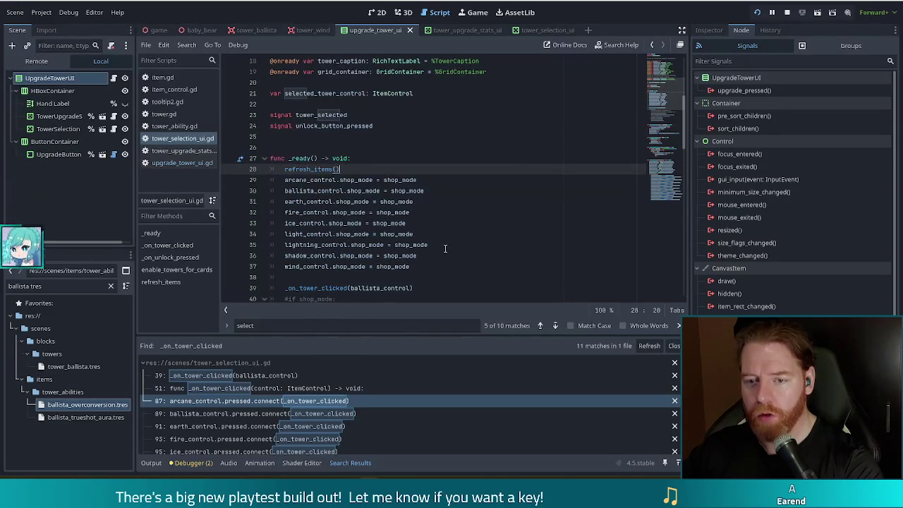
pyautogui.click(178, 150)
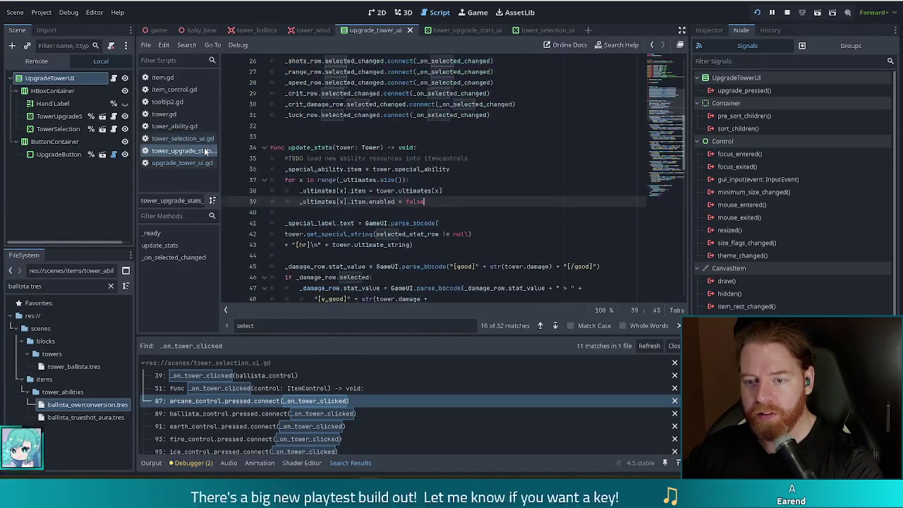
# Add _special_ability.pressed.connect(_on_special_pressed) on line 33 of _ready
pyautogui.scroll(3, 388, 195)
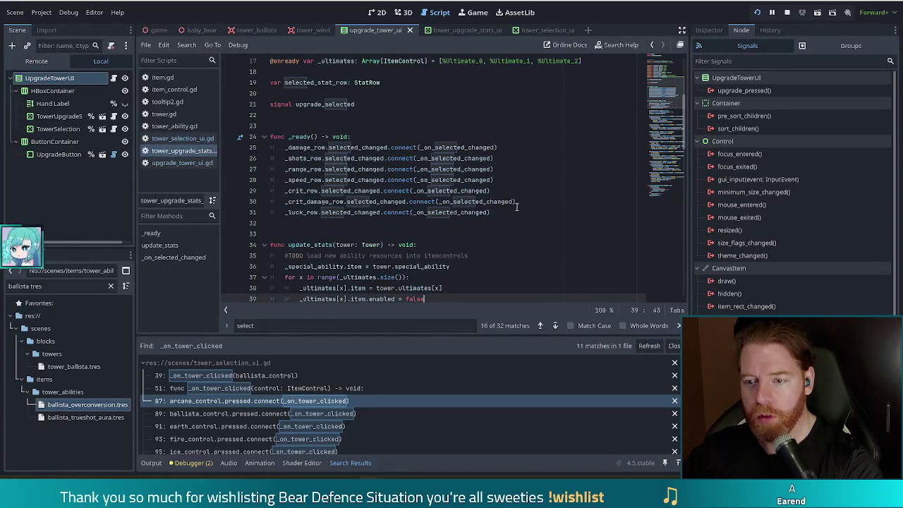
pyautogui.click(503, 214)
pyautogui.press('Return')
pyautogui.press('Return')
pyautogui.write('_')
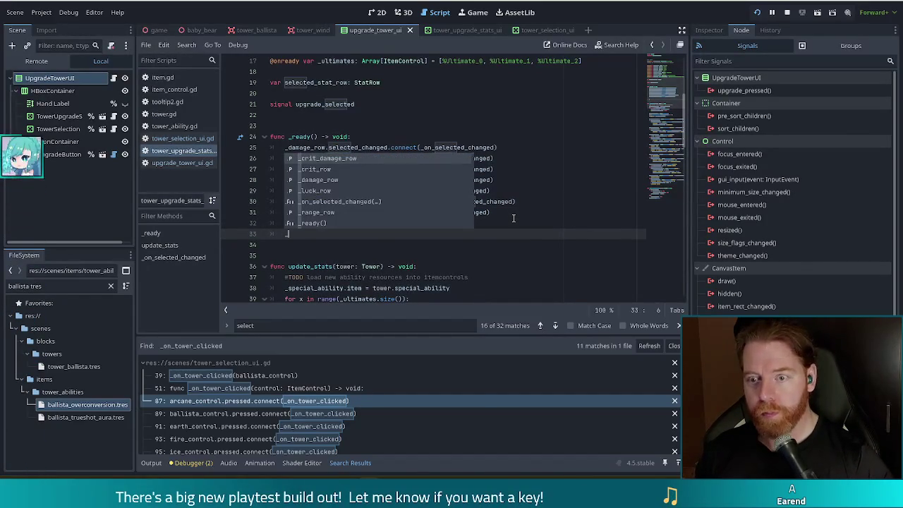
pyautogui.press('BackSpace')
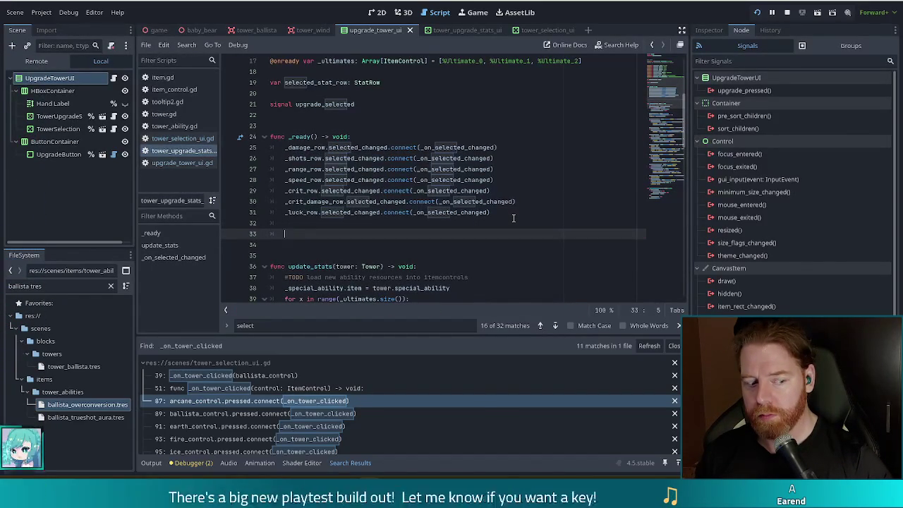
pyautogui.write('st')
pyautogui.write('cia')
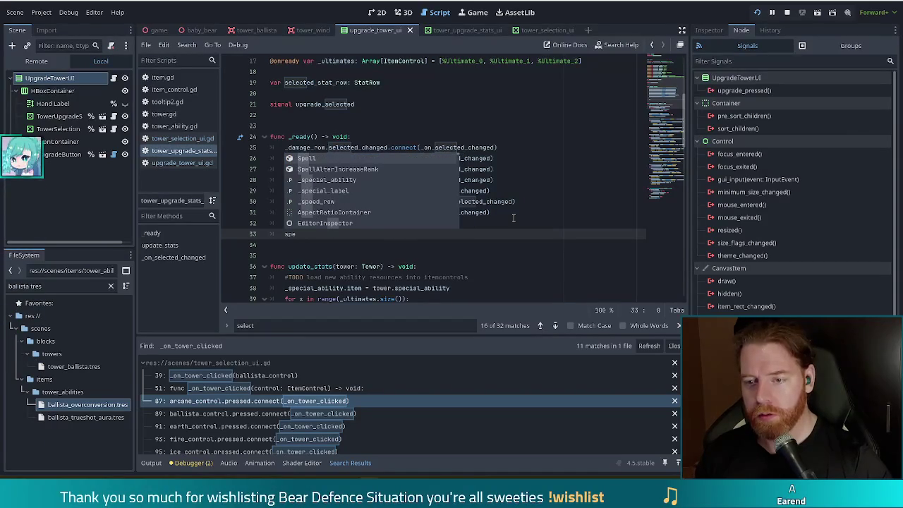
pyautogui.press('Return')
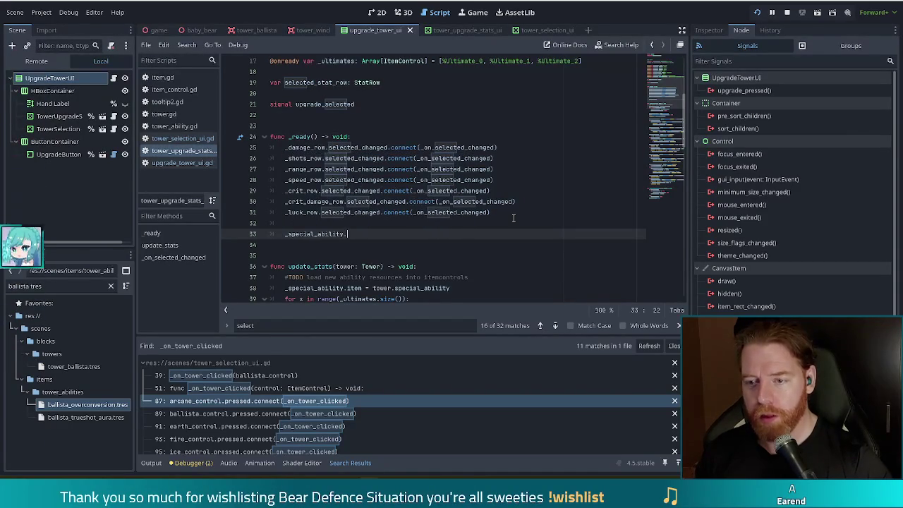
pyautogui.write('c')
pyautogui.press('BackSpace')
pyautogui.write('per')
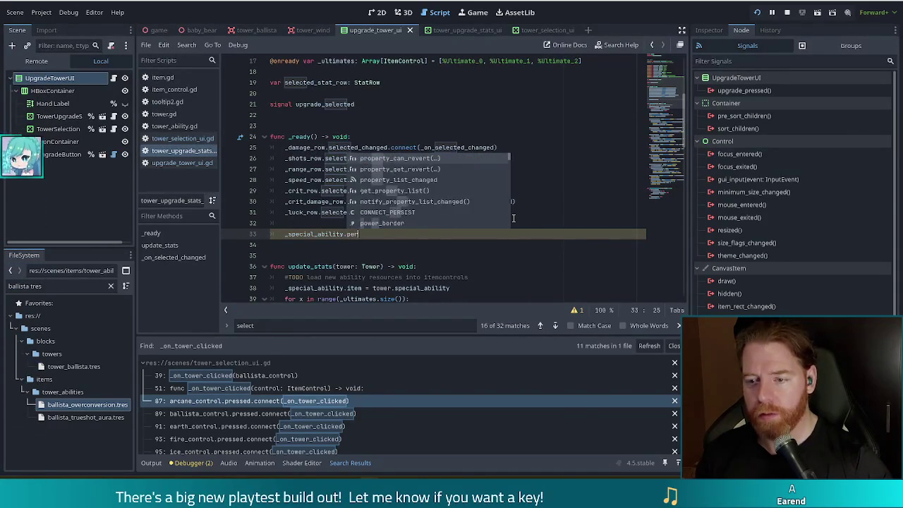
pyautogui.press('Return')
pyautogui.write('.conn')
pyautogui.press('Return')
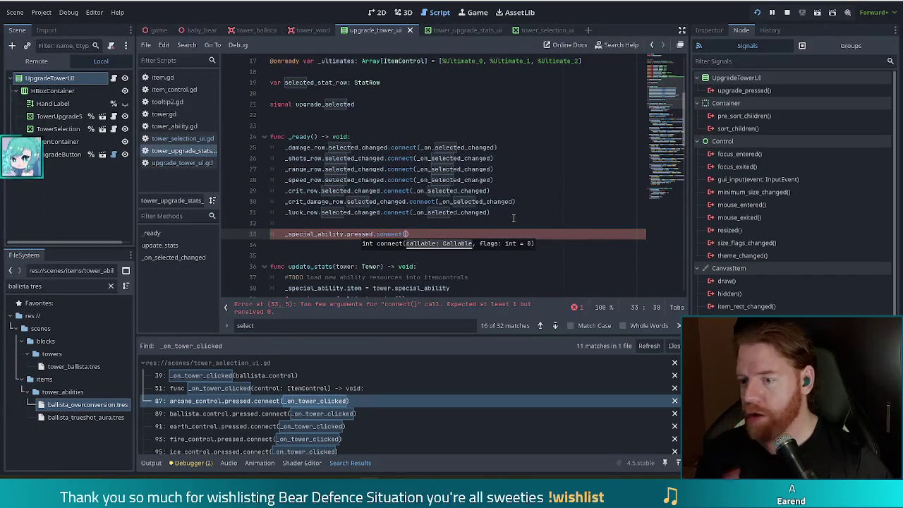
pyautogui.write('_on_')
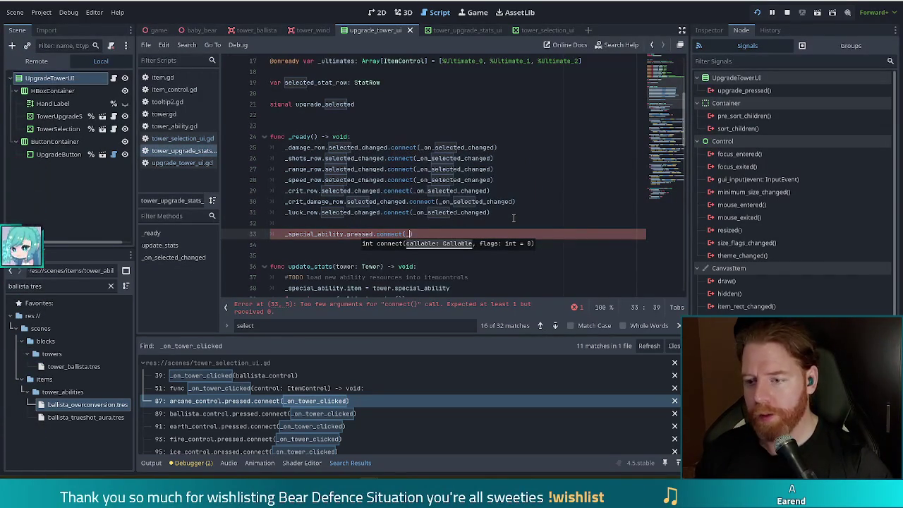
pyautogui.write('special_pre')
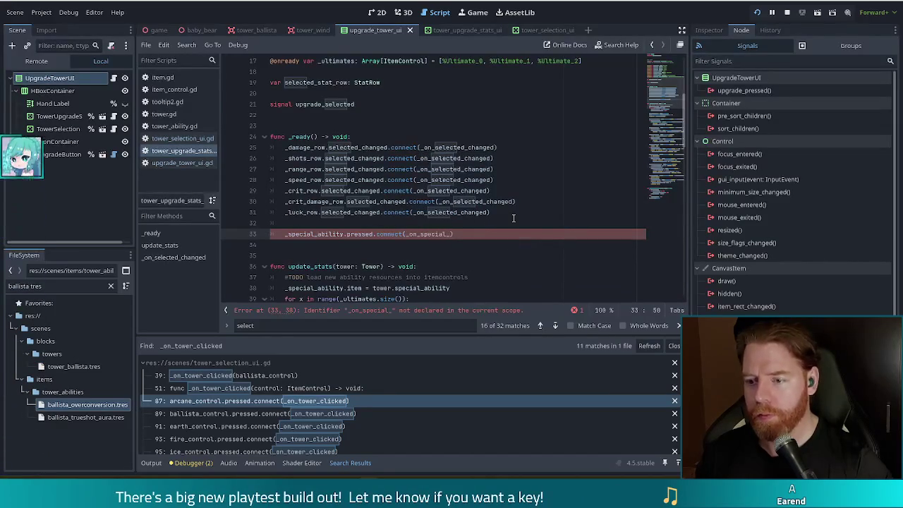
pyautogui.write('ssed)')
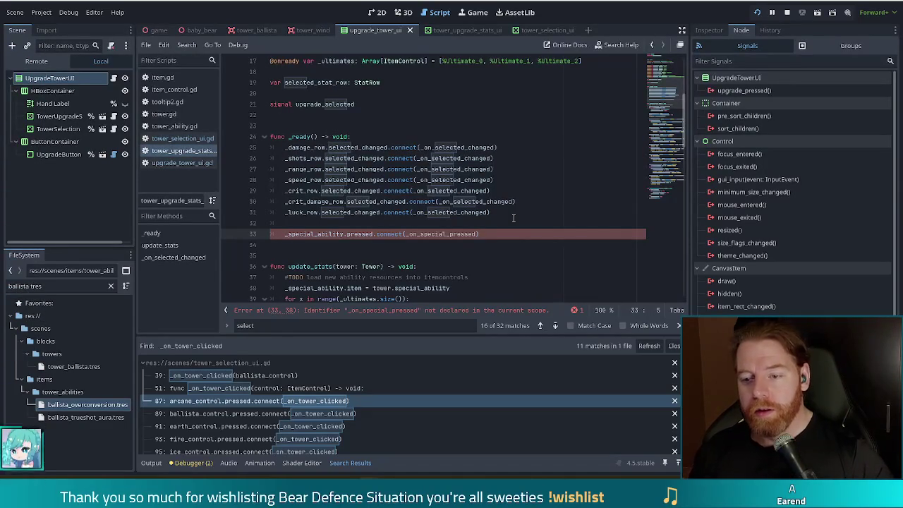
pyautogui.press('Right')
pyautogui.press('Right')
pyautogui.press('Right')
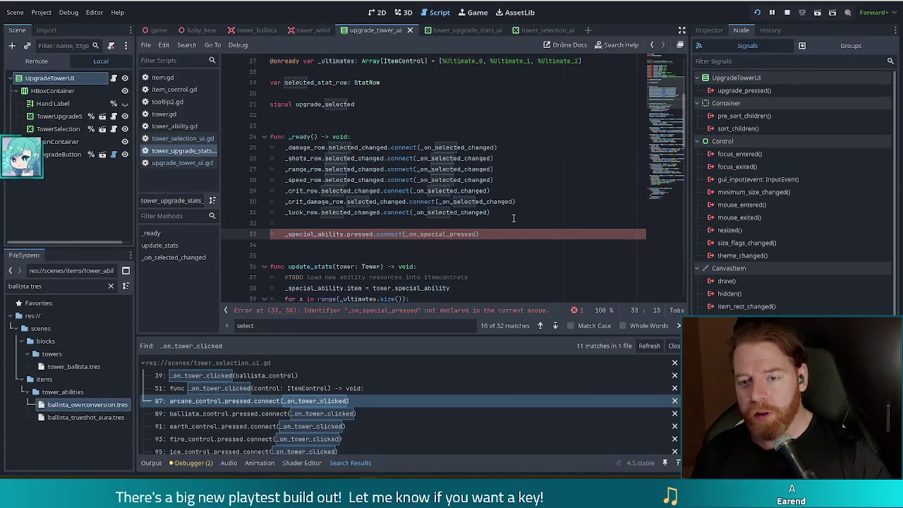
# Rewrite line 33 as _ultimates[0].pressed.connect(_on_ultimate_pressed)
pyautogui.press('BackSpace')
pyautogui.press('BackSpace')
pyautogui.press('BackSpace')
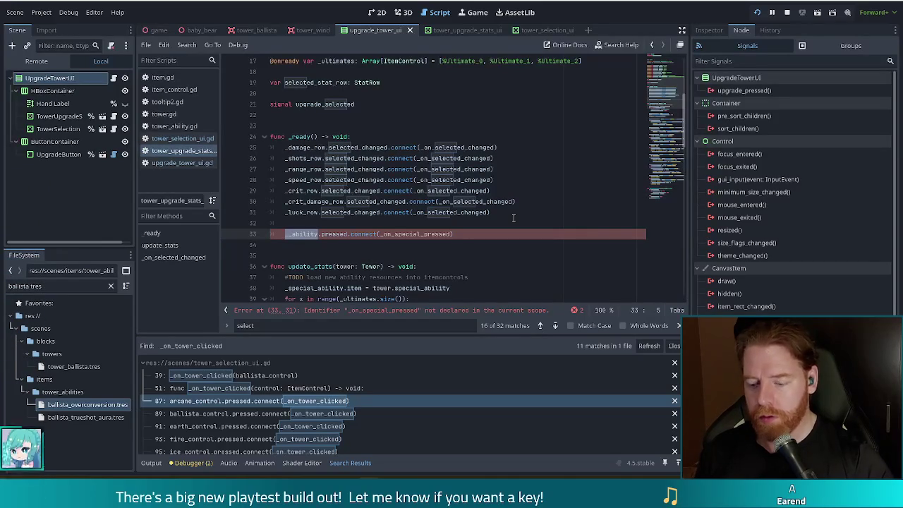
pyautogui.write('ulti')
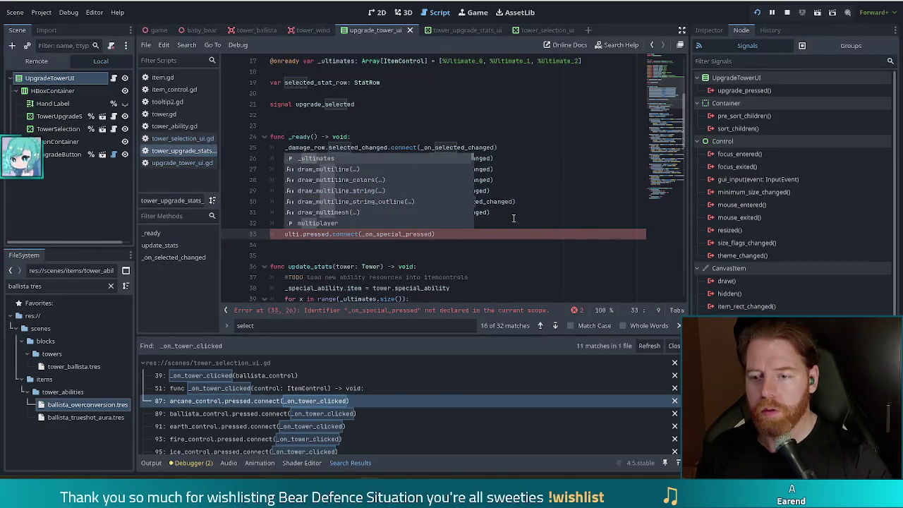
pyautogui.press('Return')
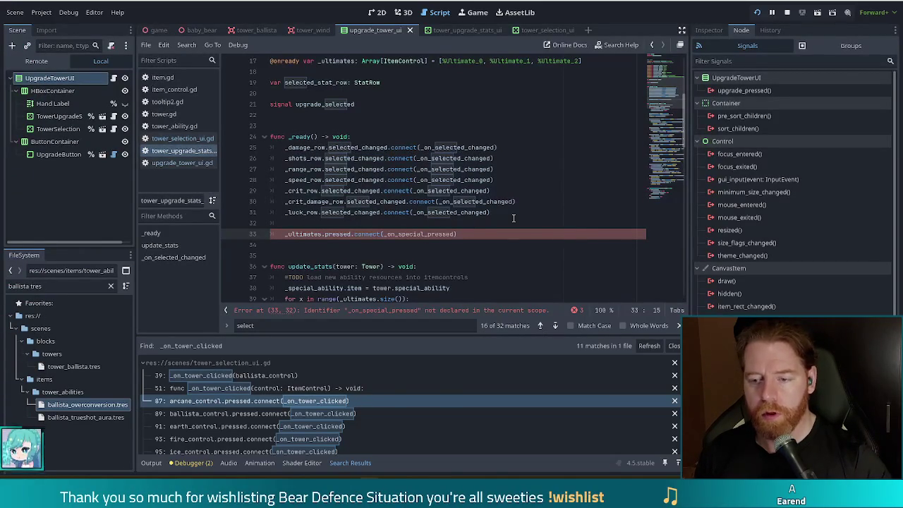
pyautogui.write('[0')
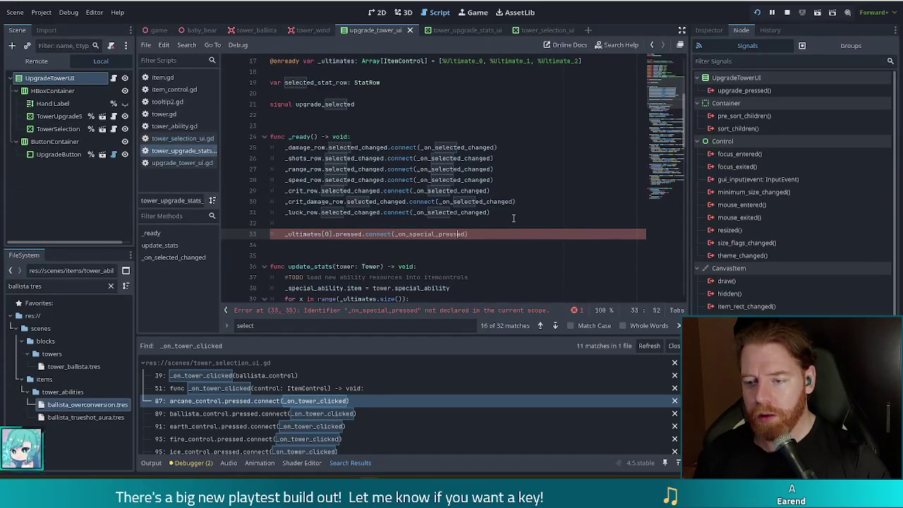
pyautogui.press('Left')
pyautogui.press('Left')
pyautogui.press('Left')
pyautogui.press('BackSpace')
pyautogui.press('BackSpace')
pyautogui.press('BackSpace')
pyautogui.press('BackSpace')
pyautogui.press('BackSpace')
pyautogui.write('ltimate')
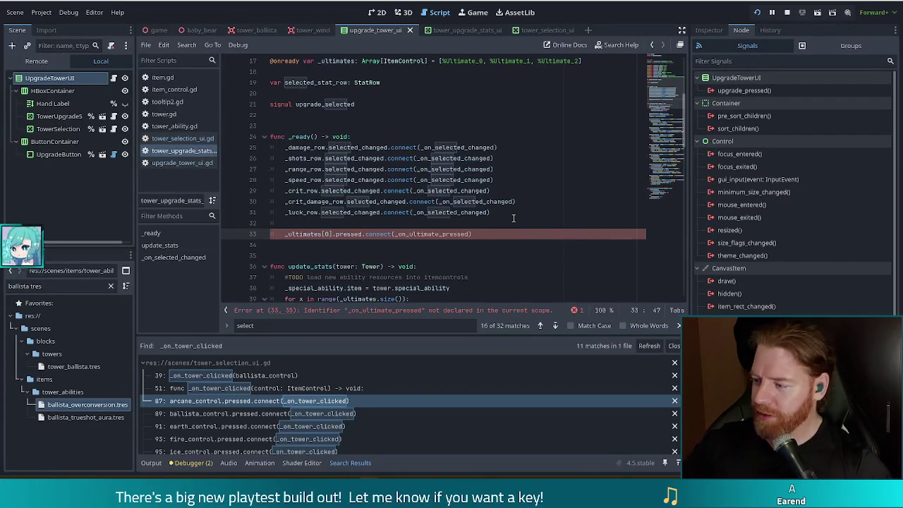
# Jump to the end of the script and place the caret on the last empty line
pyautogui.scroll(-2, 514, 218)
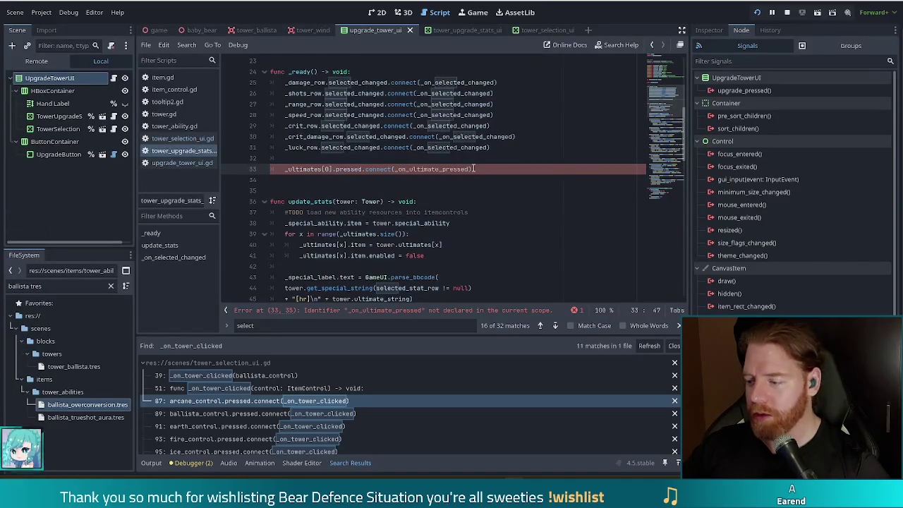
pyautogui.click(474, 169)
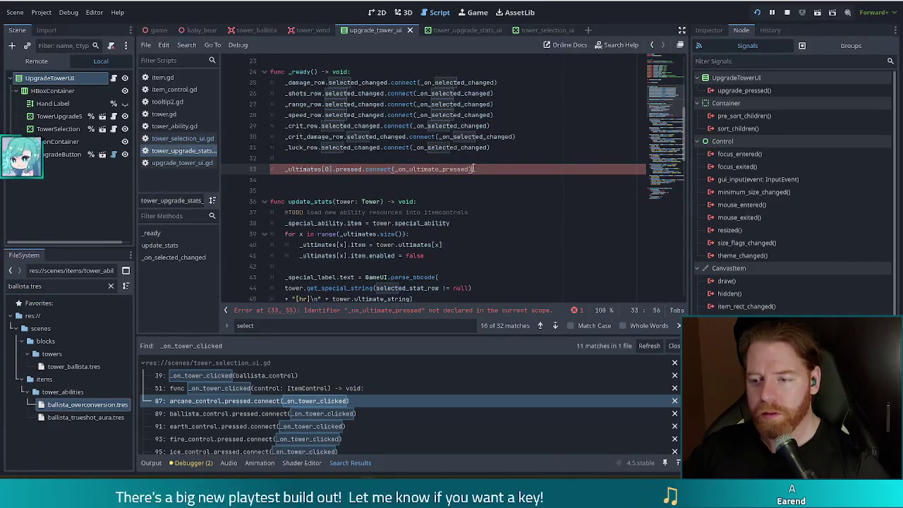
pyautogui.click(665, 196)
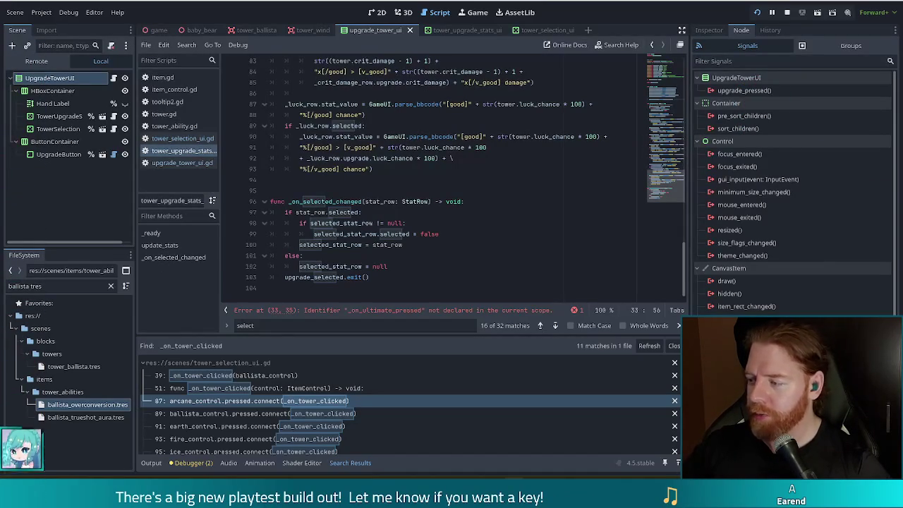
pyautogui.click(397, 293)
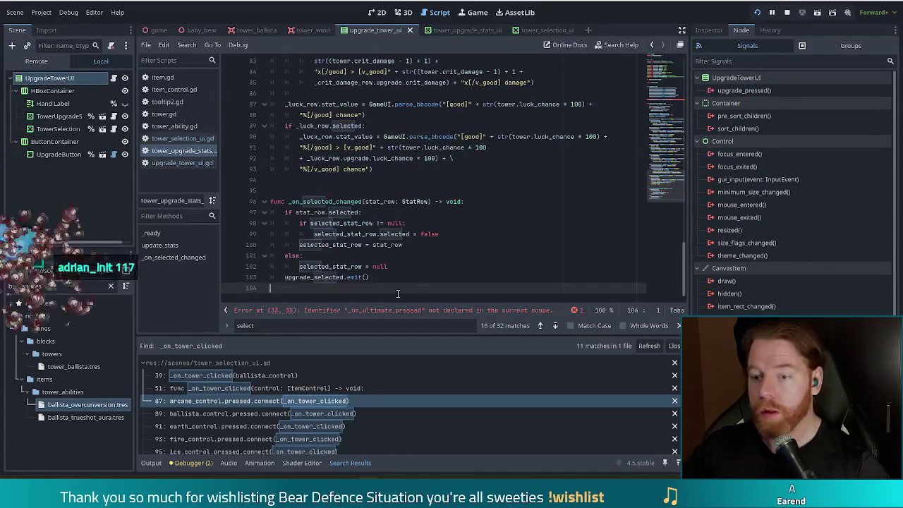
# Declare func _on_ultimate_clicked(control: ItemControl) -> void: at the end of the script, matching item_control.gd
pyautogui.press('Return')
pyautogui.press('Return')
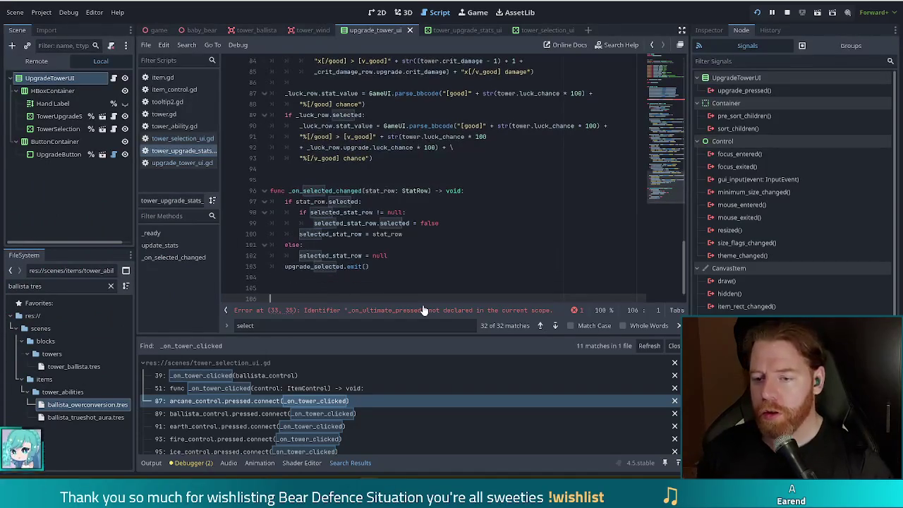
pyautogui.write('func _on_ul')
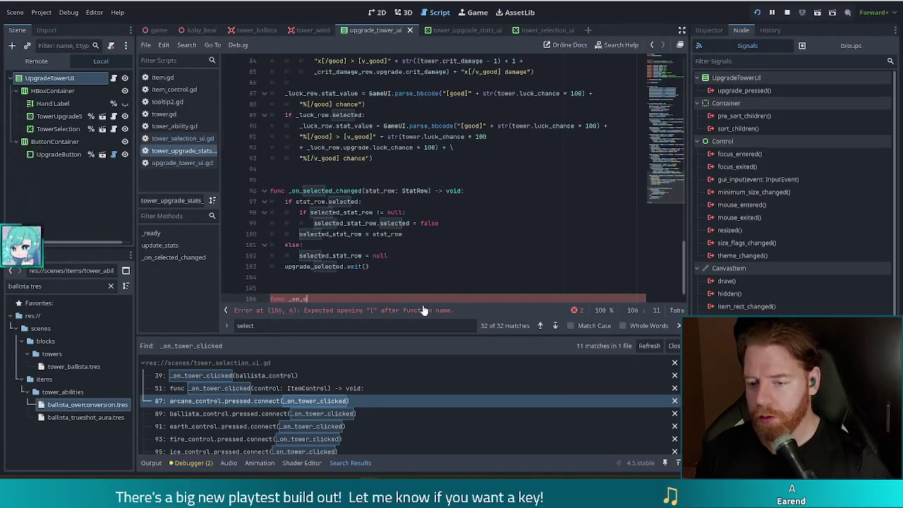
pyautogui.write('timate_clicked(')
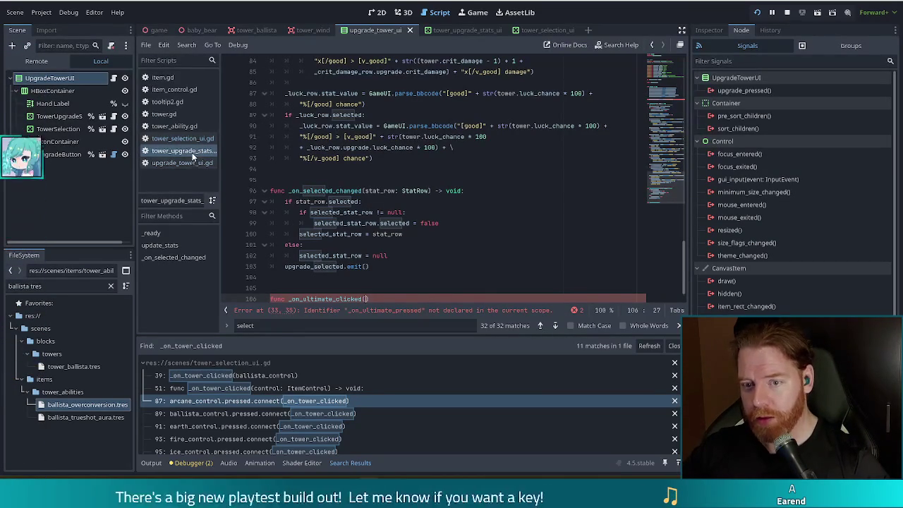
pyautogui.click(186, 90)
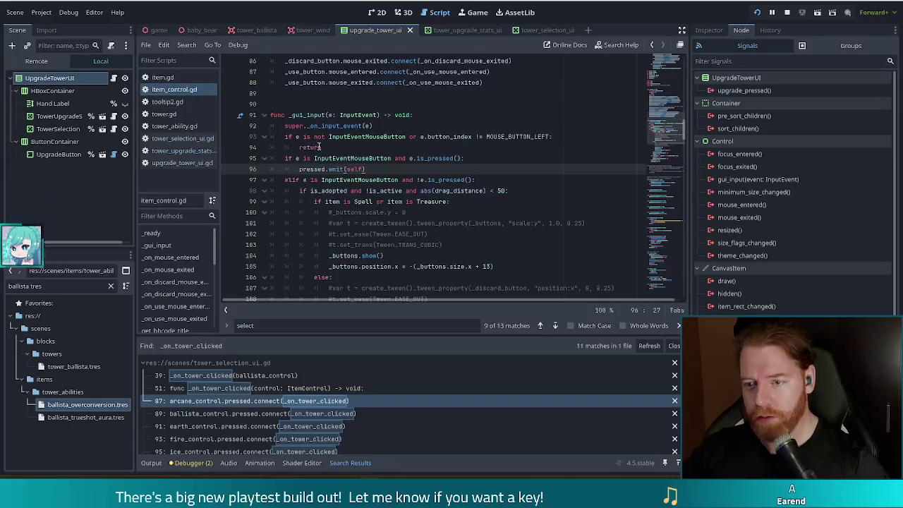
pyautogui.hotkey('alt', 'Left')
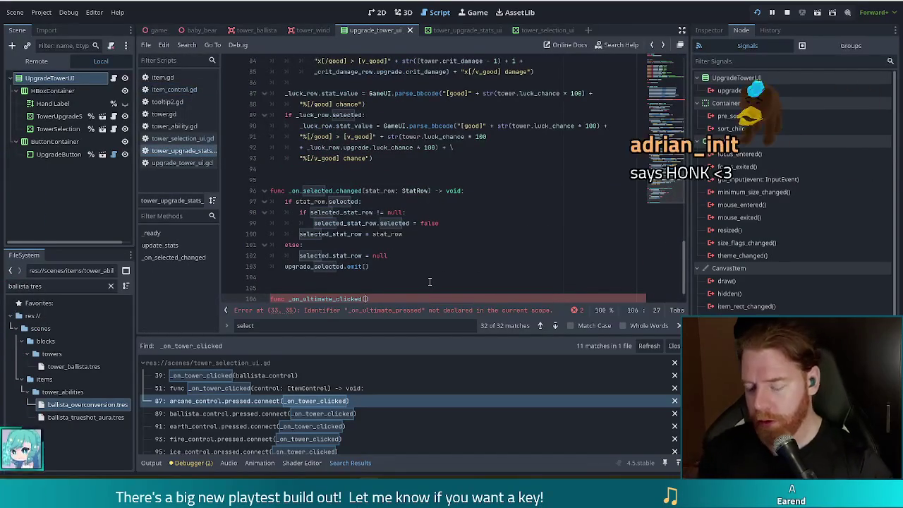
pyautogui.write('ontrol: ItemControl)')
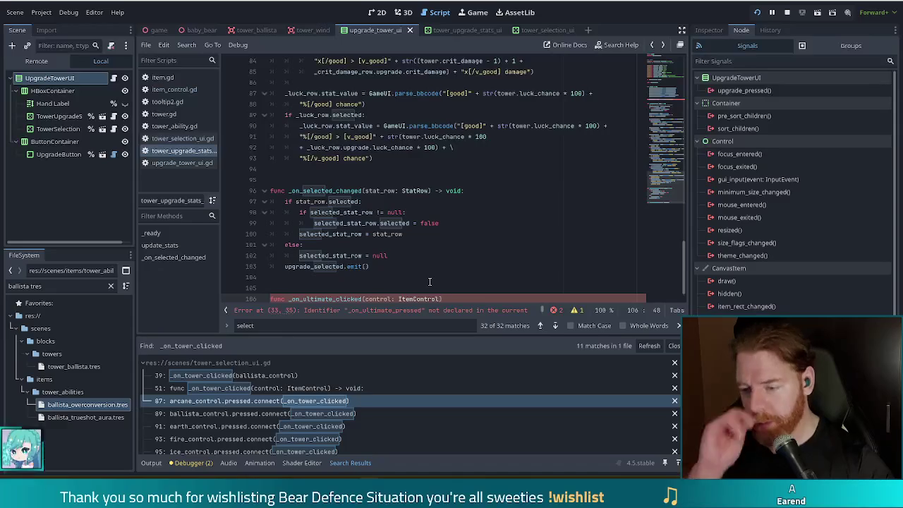
pyautogui.write(' ->')
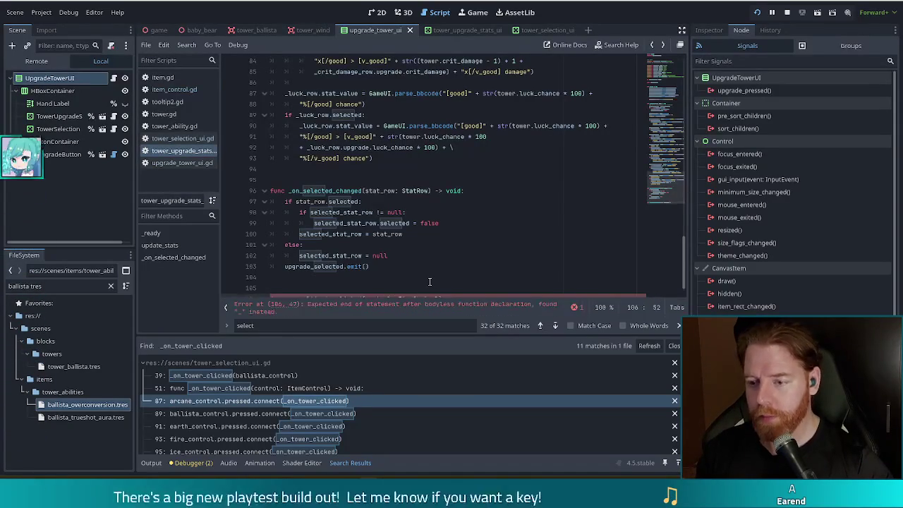
pyautogui.press('BackSpace')
pyautogui.press('BackSpace')
pyautogui.press('BackSpace')
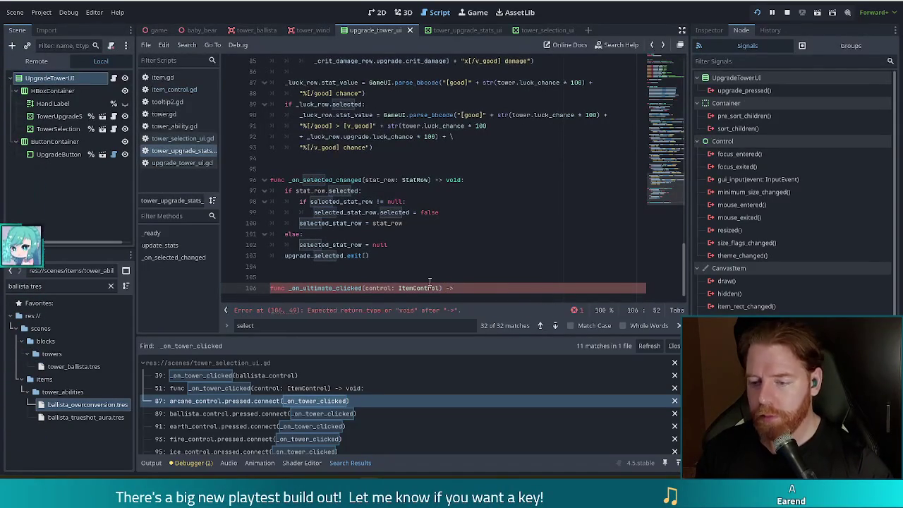
pyautogui.write(':')
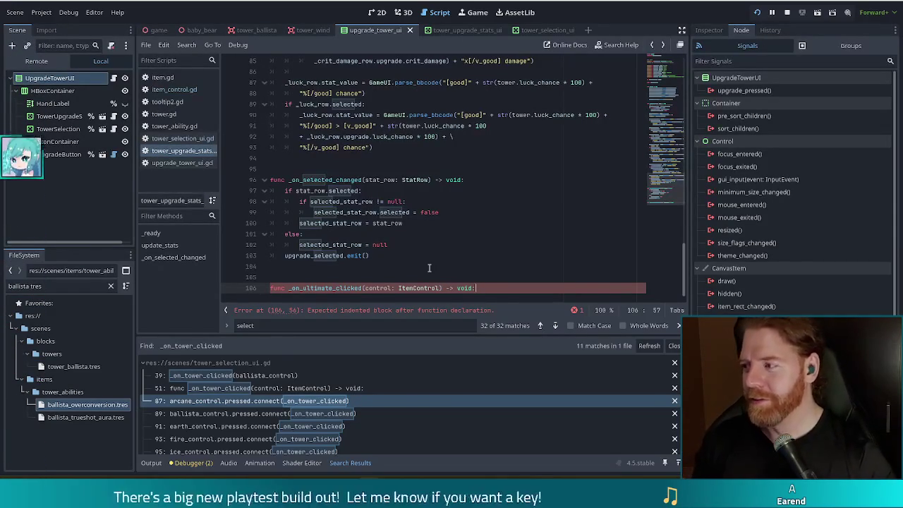
pyautogui.press('Return')
pyautogui.write('if')
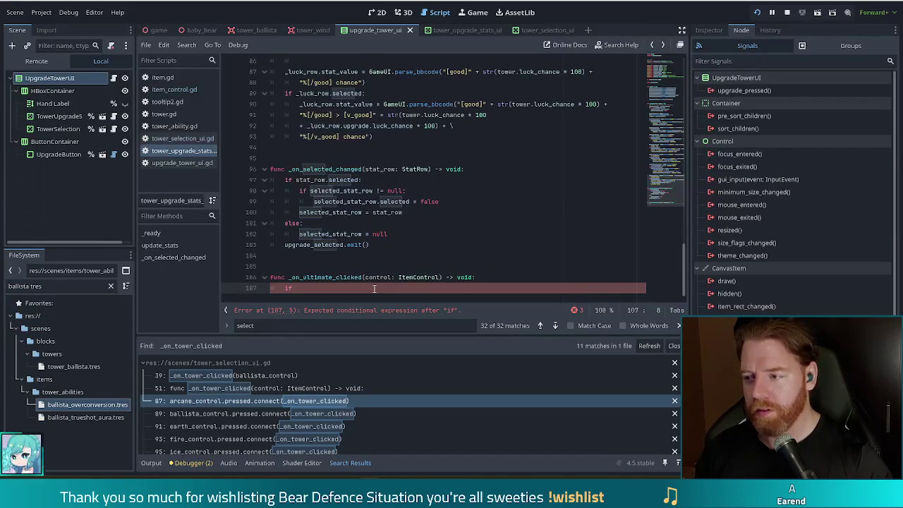
# Add 'if control.item == TowerAbility.UNAVAILABLE: return' to the start of _on_ultimate_clicked
pyautogui.write('cont')
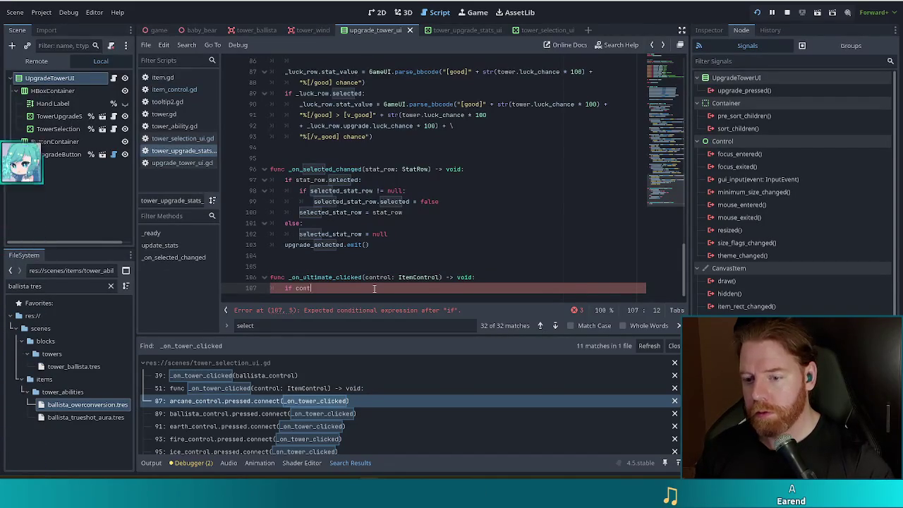
pyautogui.write('rol.item')
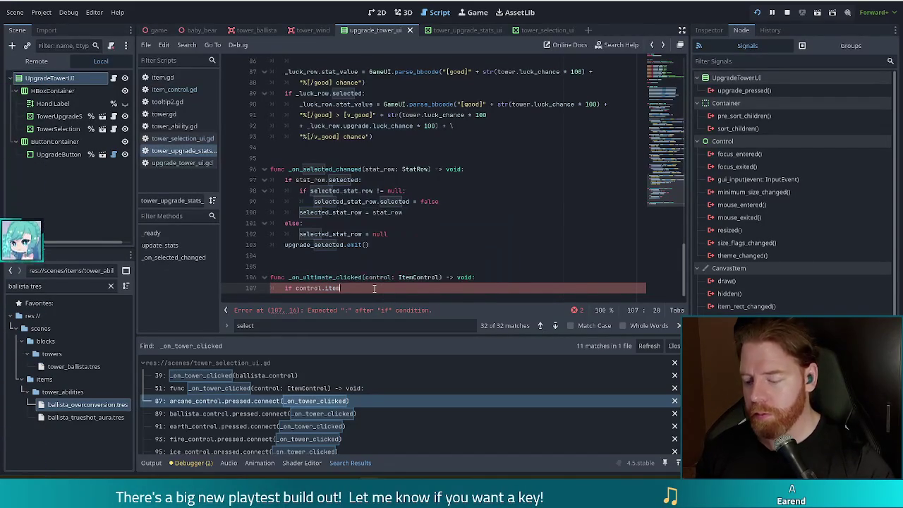
pyautogui.write(' == ')
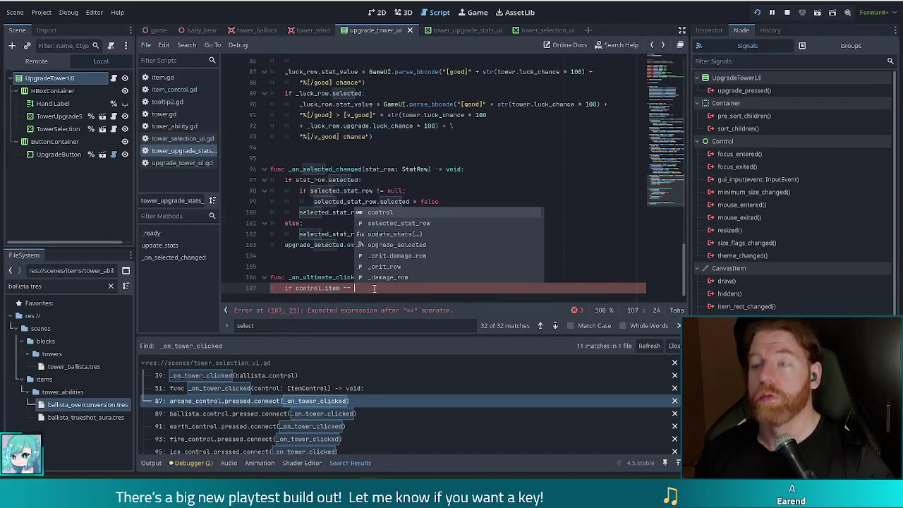
pyautogui.write('UN')
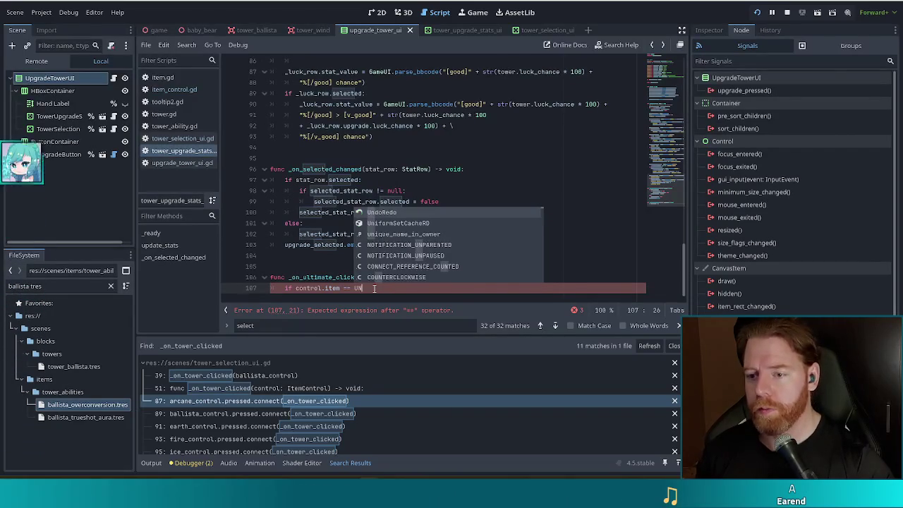
pyautogui.press('BackSpace')
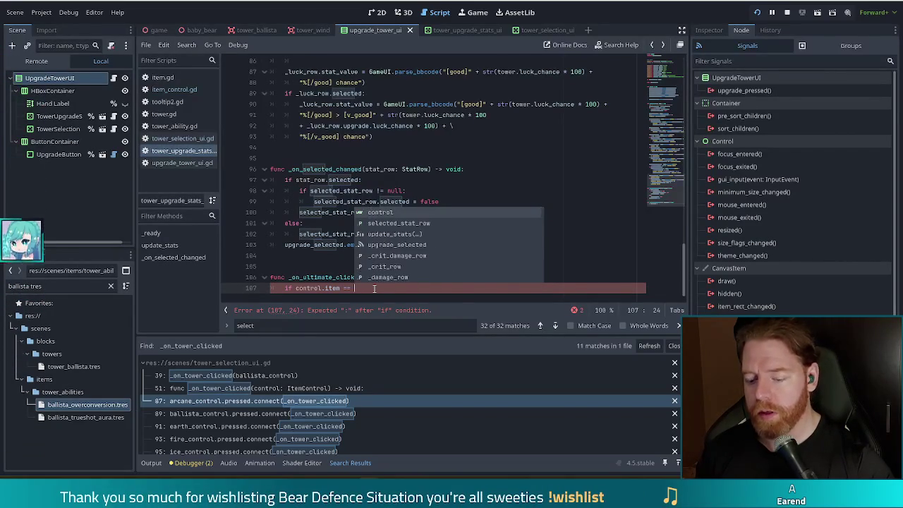
pyautogui.write('TowerA')
pyautogui.press('Return')
pyautogui.write('.U')
pyautogui.press('Return')
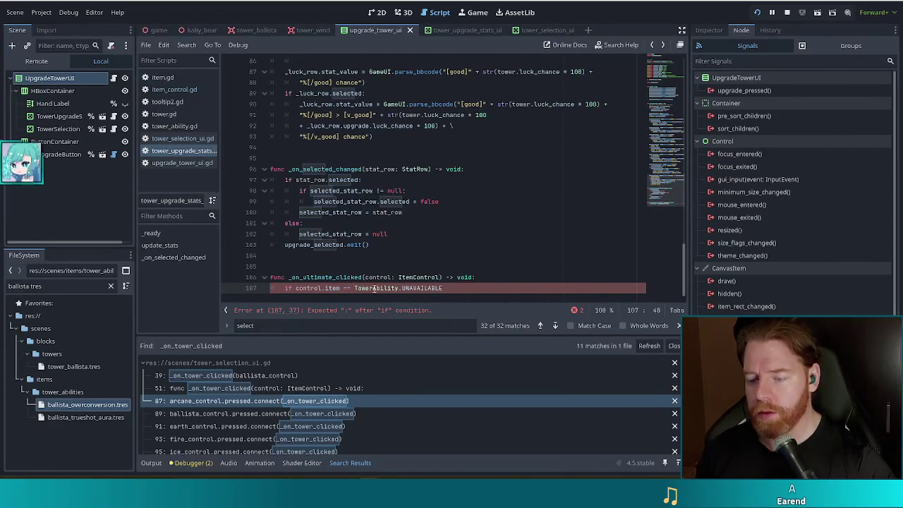
pyautogui.write(':')
pyautogui.press('Return')
pyautogui.write('return')
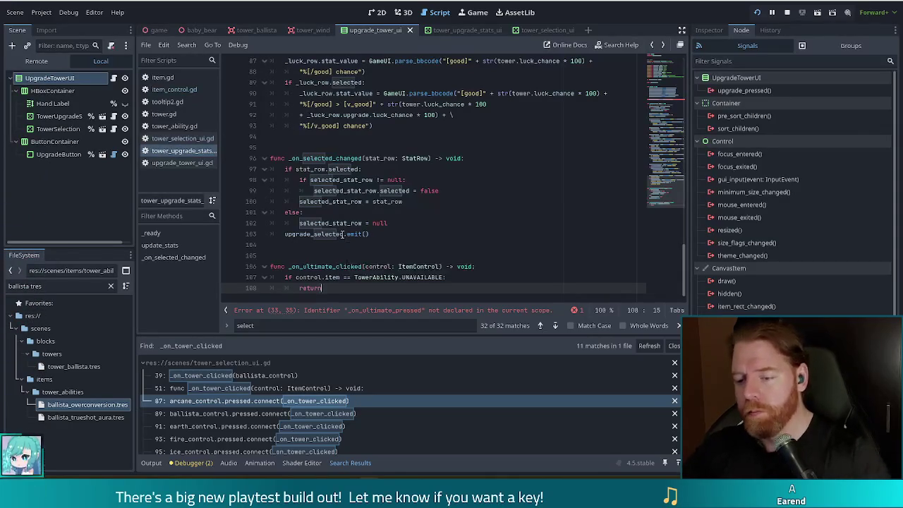
# Add a #TODO comment above the function about needing it once there are multiple ultimates
pyautogui.click(328, 252)
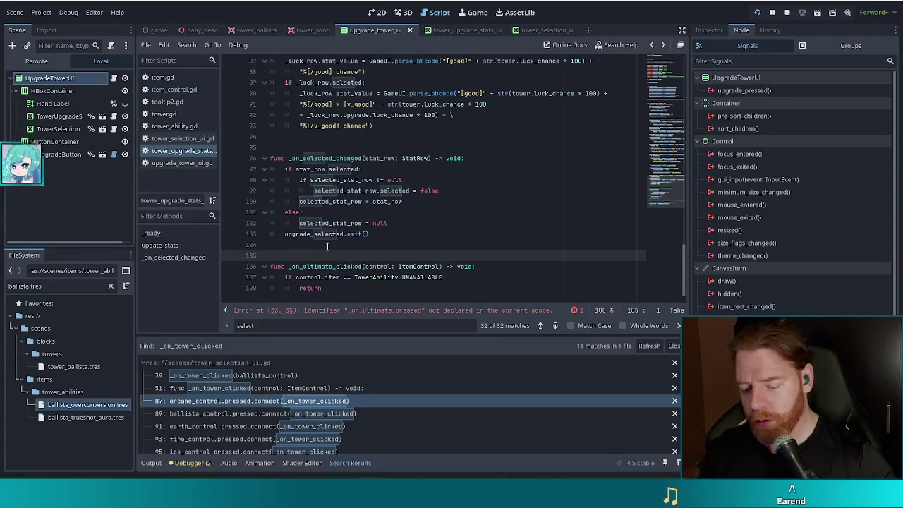
pyautogui.press('Return')
pyautogui.write('#TODO we need this later')
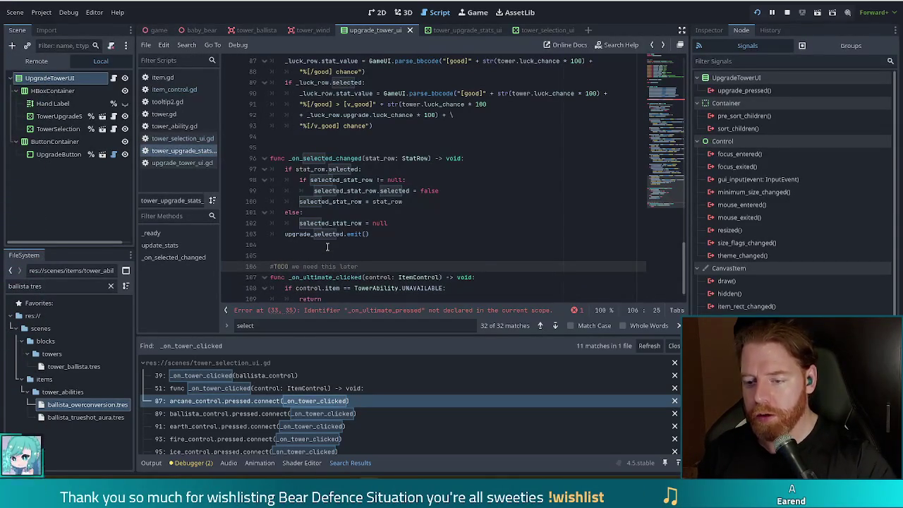
pyautogui.write(', when we have mo')
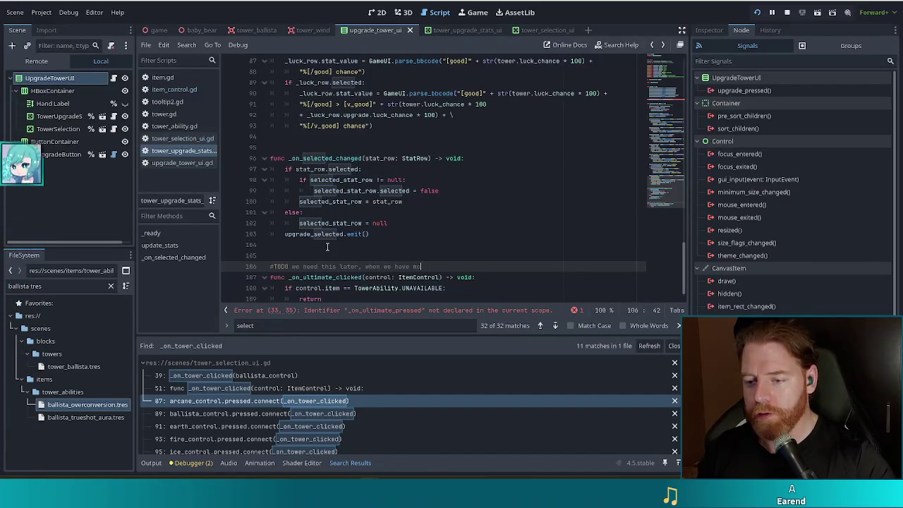
pyautogui.write('re than one ultima')
pyautogui.write('te, Im s')
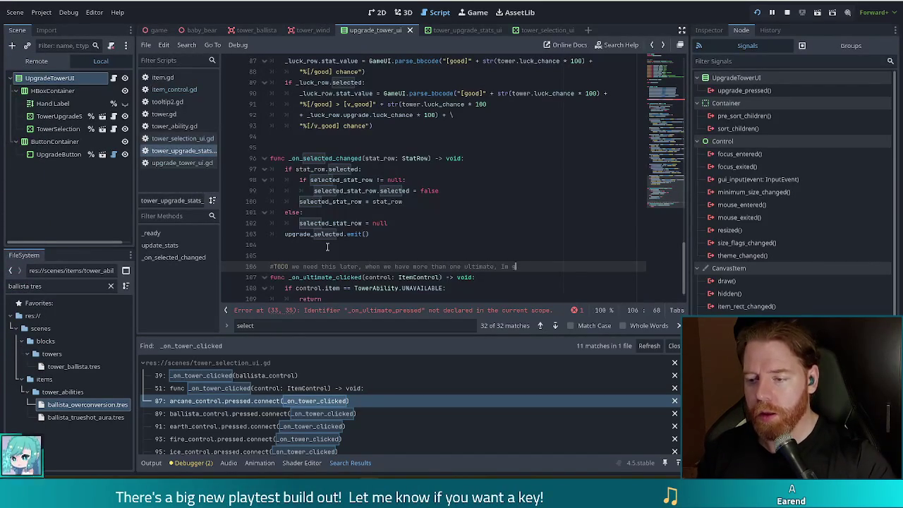
pyautogui.write('get')
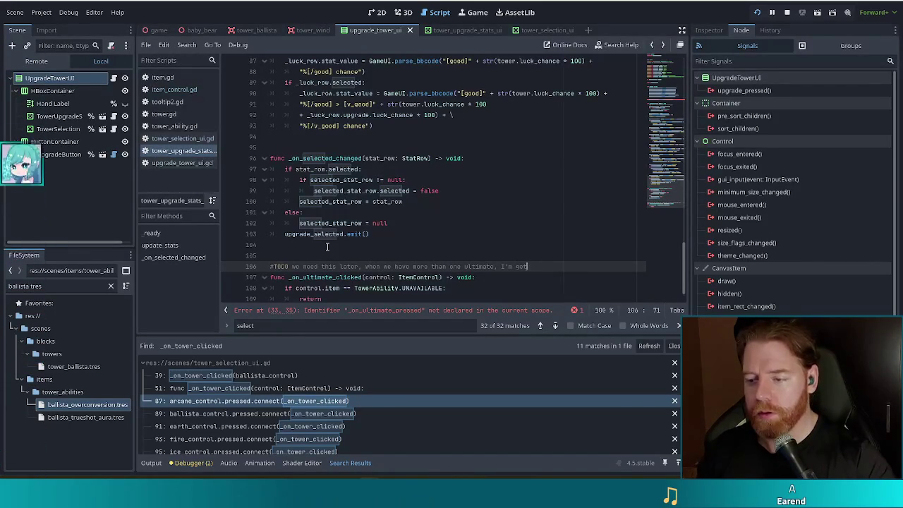
pyautogui.write('ting a littcorr')
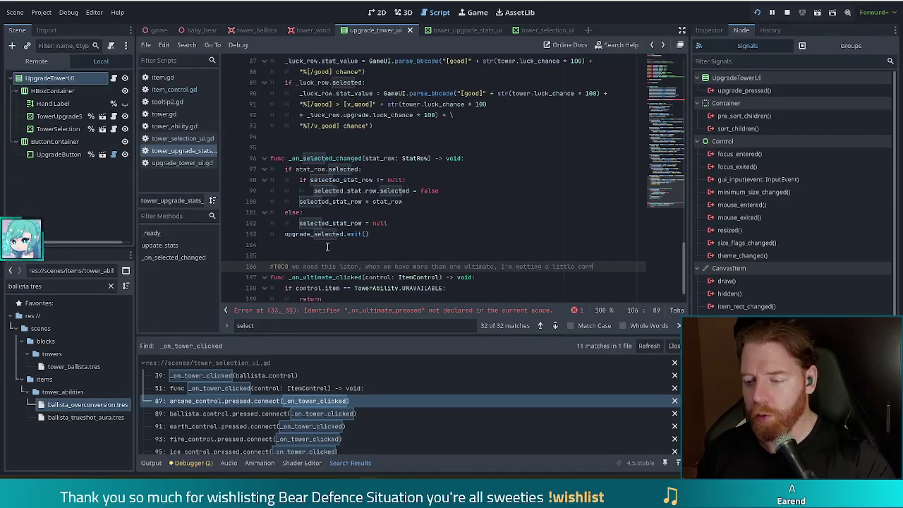
pyautogui.write('ay')
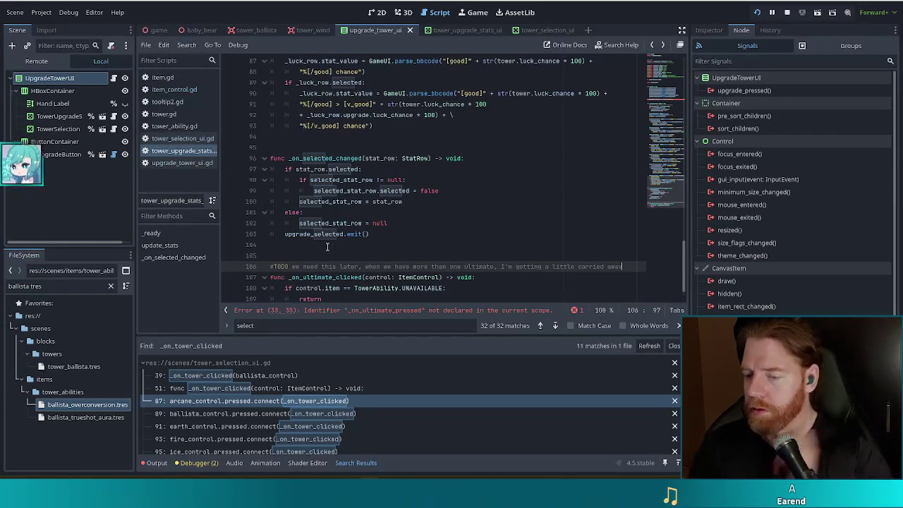
# Comment out the _on_ultimate_clicked function lines with Ctrl+K
pyautogui.scroll(-1, 326, 246)
pyautogui.moveTo(317, 255); pyautogui.dragTo(326, 277)
pyautogui.hotkey('ctrl', 'k')
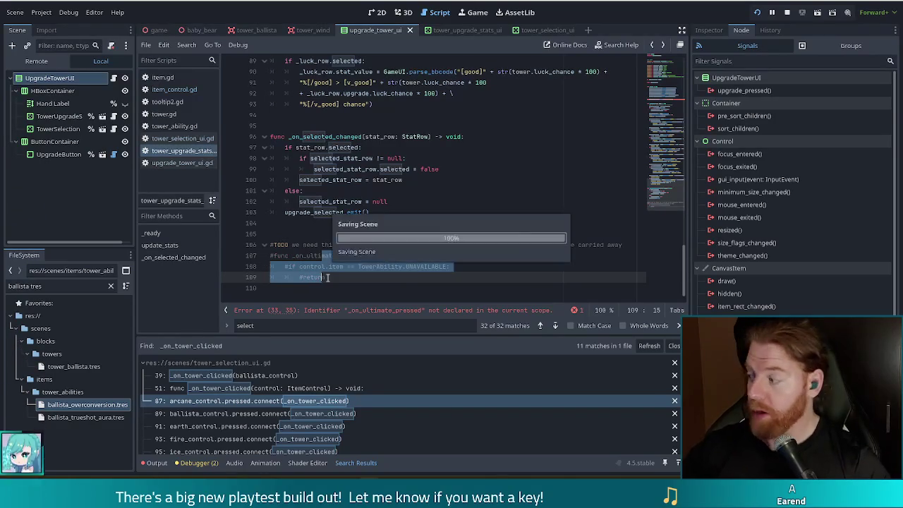
pyautogui.scroll(9, 466, 180)
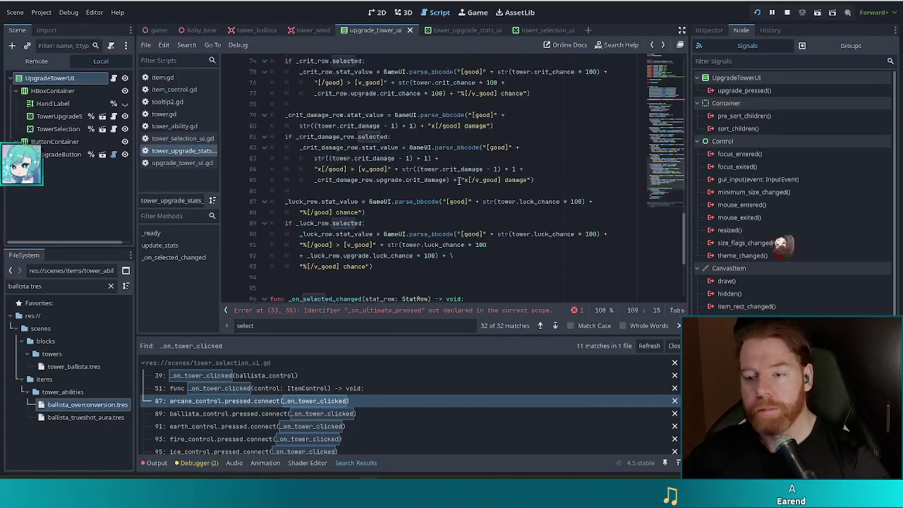
pyautogui.scroll(8, 459, 180)
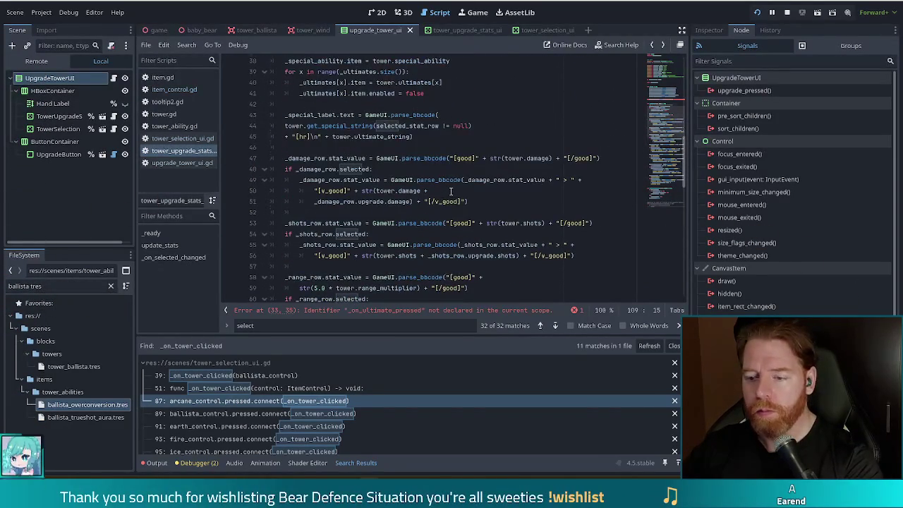
pyautogui.scroll(7, 452, 191)
pyautogui.click(270, 236)
# Comment out line 33's _ultimates[0] connection, run the game, and return to the editor
pyautogui.hotkey('ctrl', 'k')
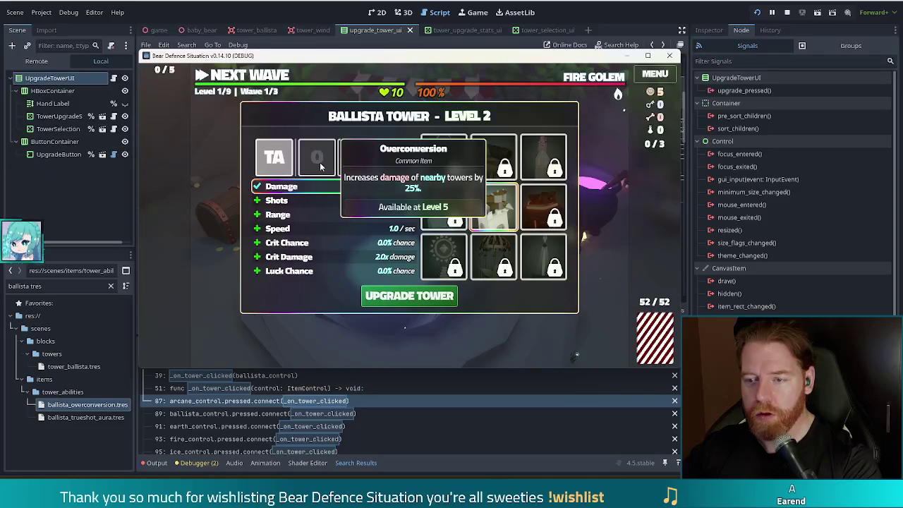
pyautogui.click(285, 16)
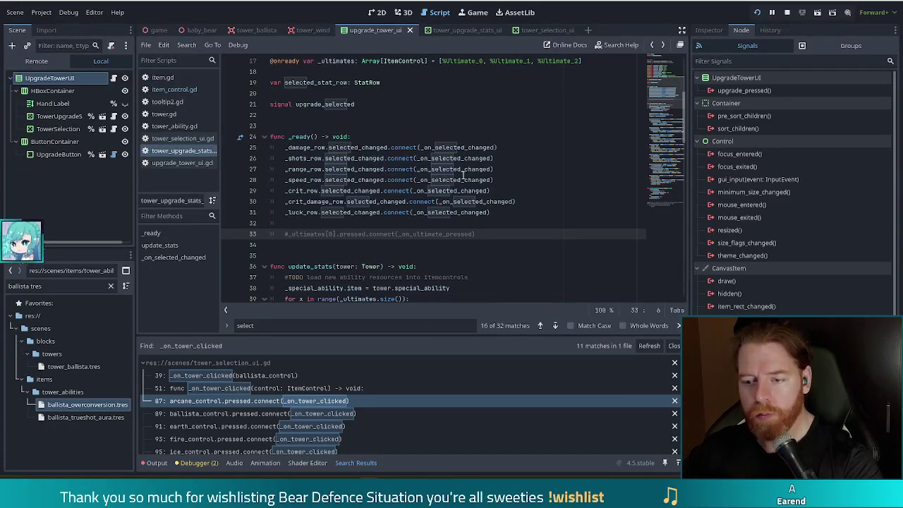
# Insert a new line after the ultimates loop in update_stats and begin the level check
pyautogui.scroll(-1, 461, 174)
pyautogui.scroll(-3, 462, 174)
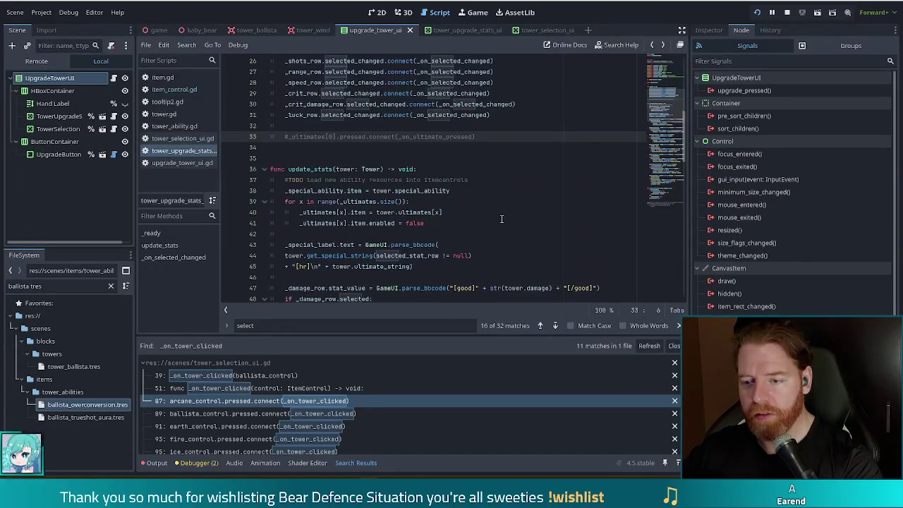
pyautogui.scroll(-2, 473, 206)
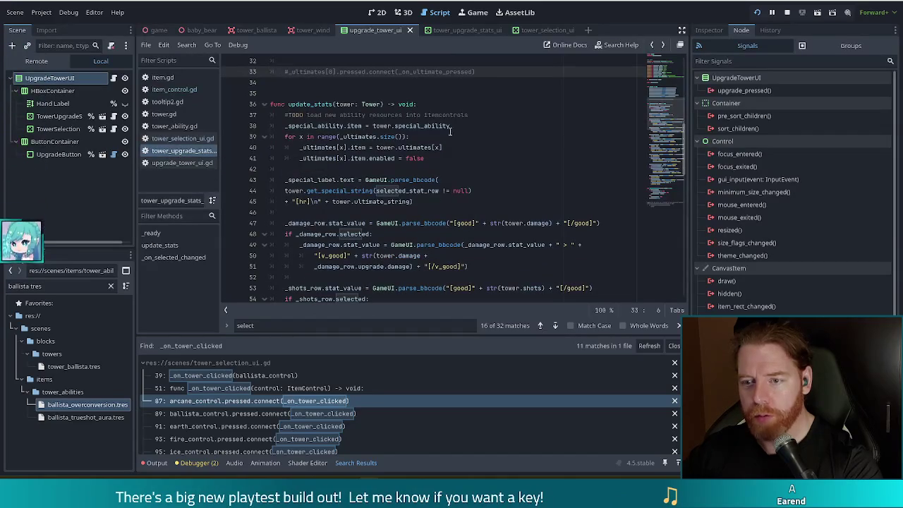
pyautogui.click(394, 159)
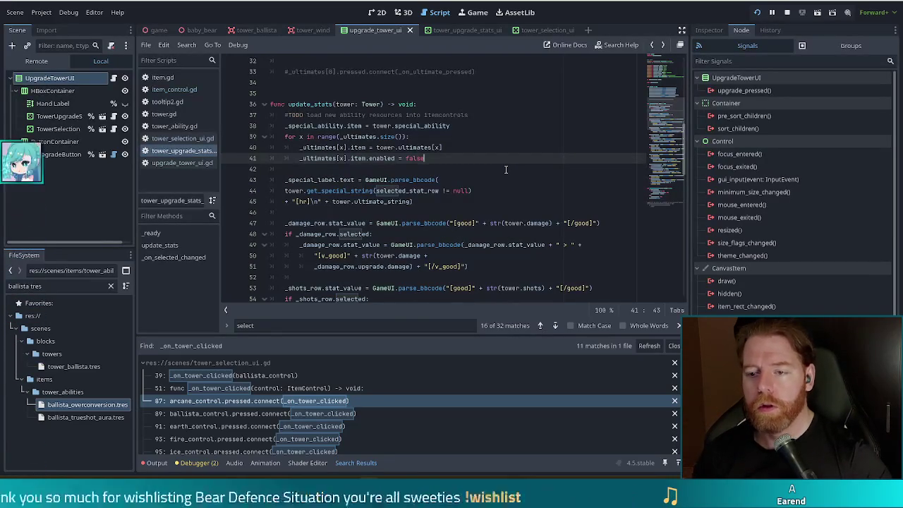
pyautogui.press('Return')
pyautogui.press('Return')
pyautogui.write('if tower.')
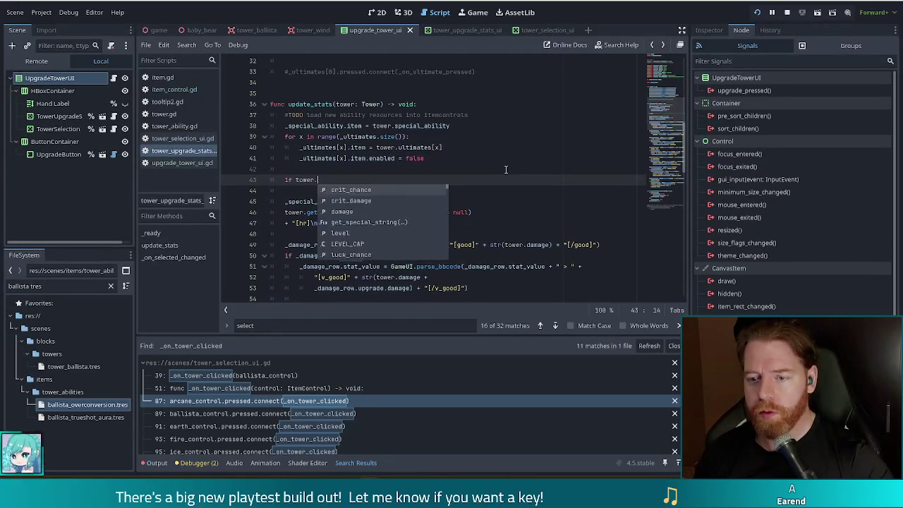
pyautogui.write('level >= 5:')
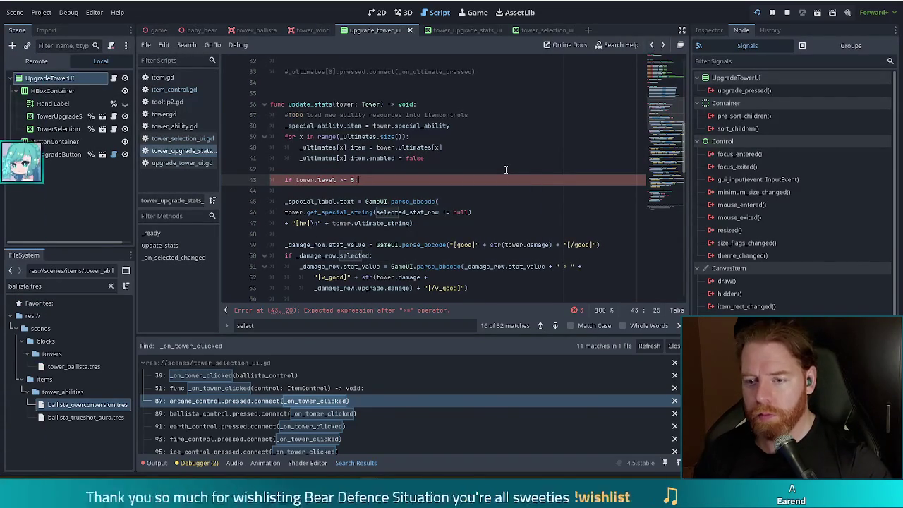
pyautogui.press('BackSpace')
pyautogui.press('BackSpace')
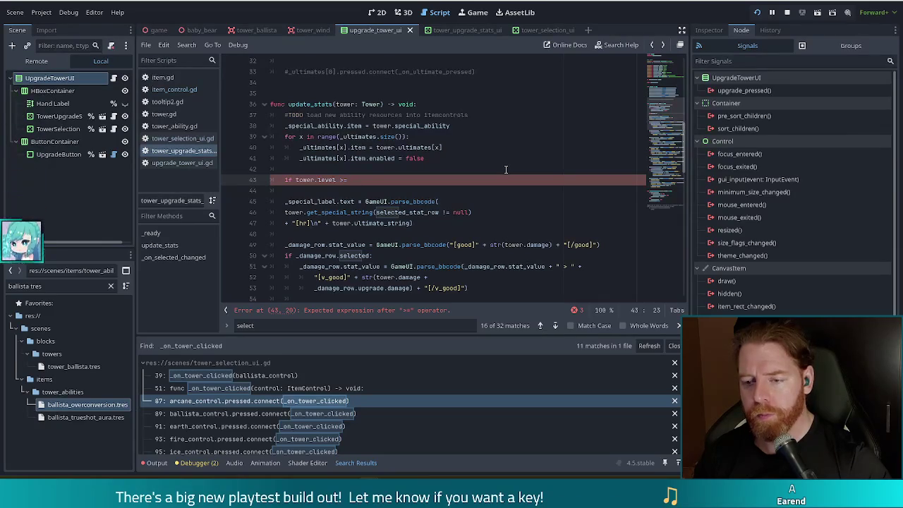
pyautogui.scroll(-5, 501, 167)
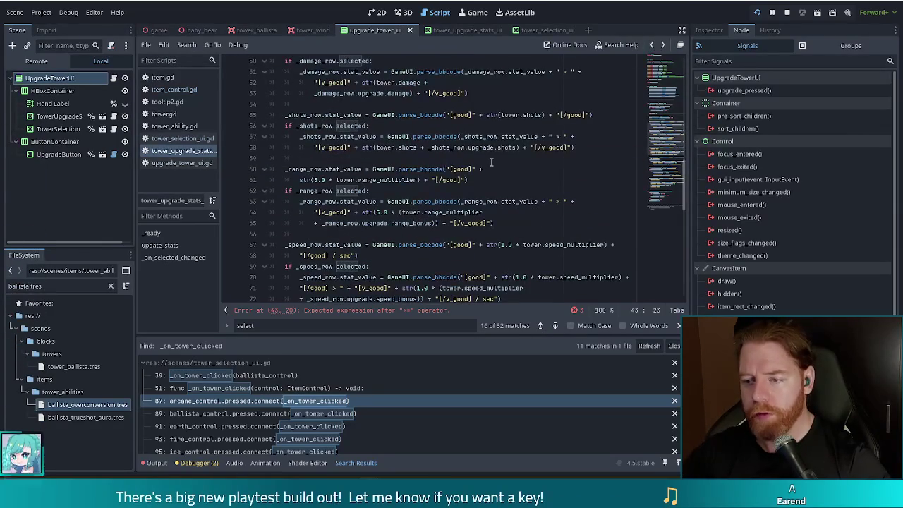
pyautogui.scroll(-6, 492, 163)
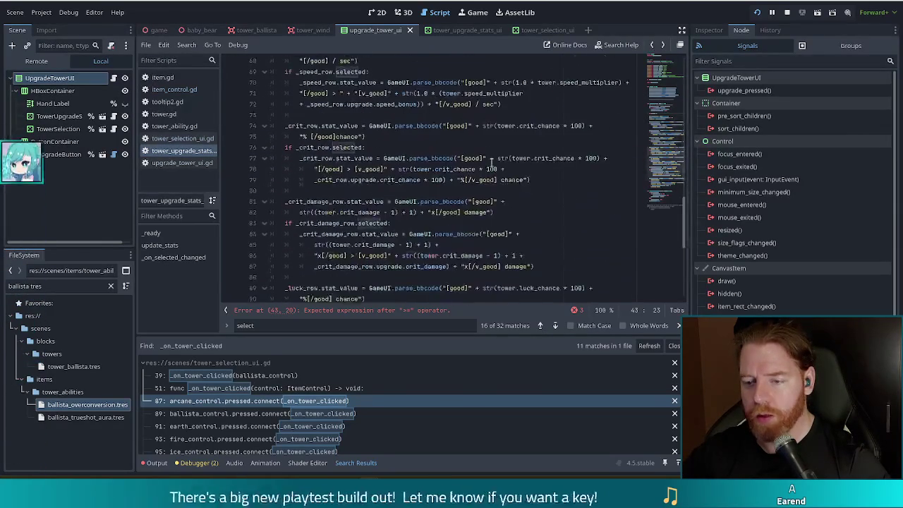
pyautogui.scroll(-2, 492, 163)
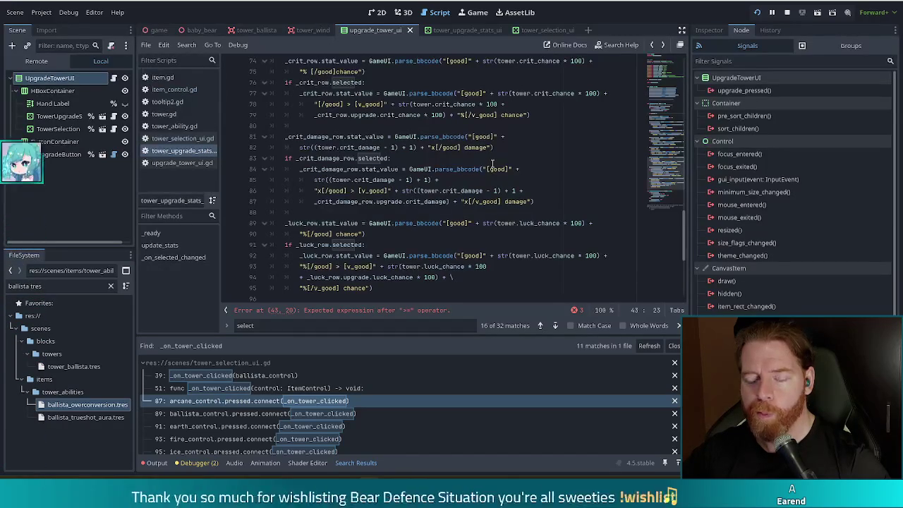
pyautogui.scroll(-5, 491, 163)
pyautogui.scroll(-1, 492, 163)
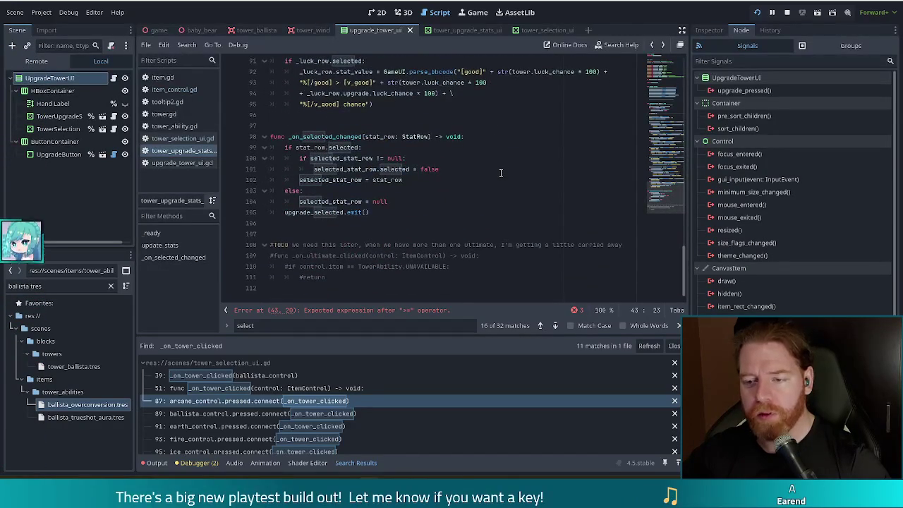
pyautogui.scroll(3, 500, 172)
pyautogui.scroll(16, 501, 172)
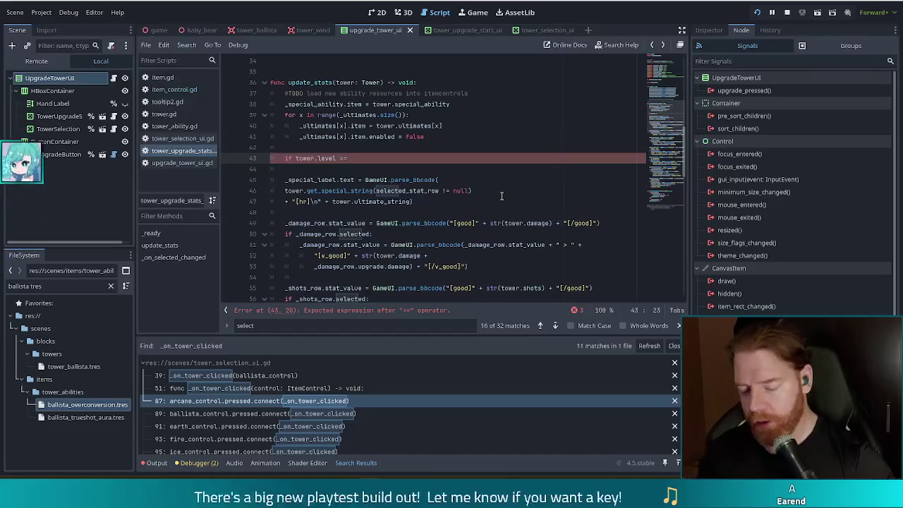
# Finish the if: tower.level >= Tower.LEVEL_CAP, or LEVEL_CAP - 1 with selected_stat_row != null
pyautogui.write('Tower.LEVEL_CAP or (')
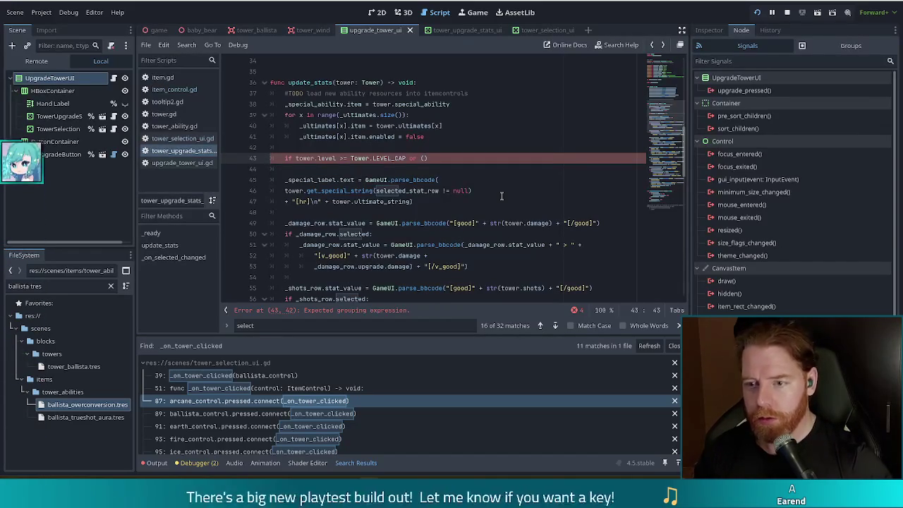
pyautogui.write('tower.level >= ')
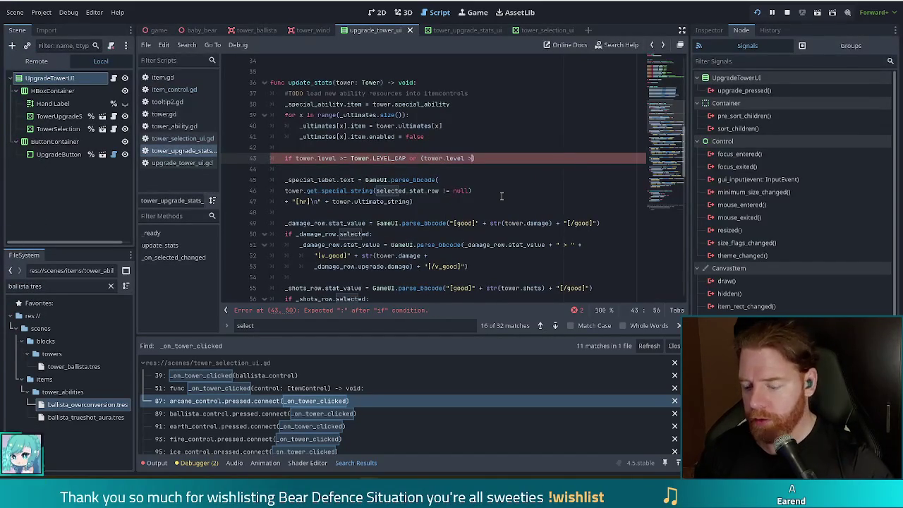
pyautogui.write('Tower.')
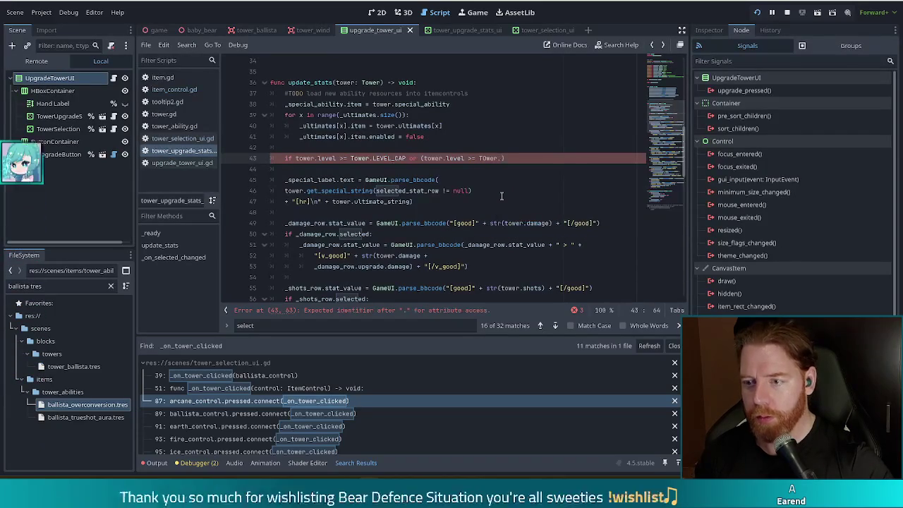
pyautogui.write('LE')
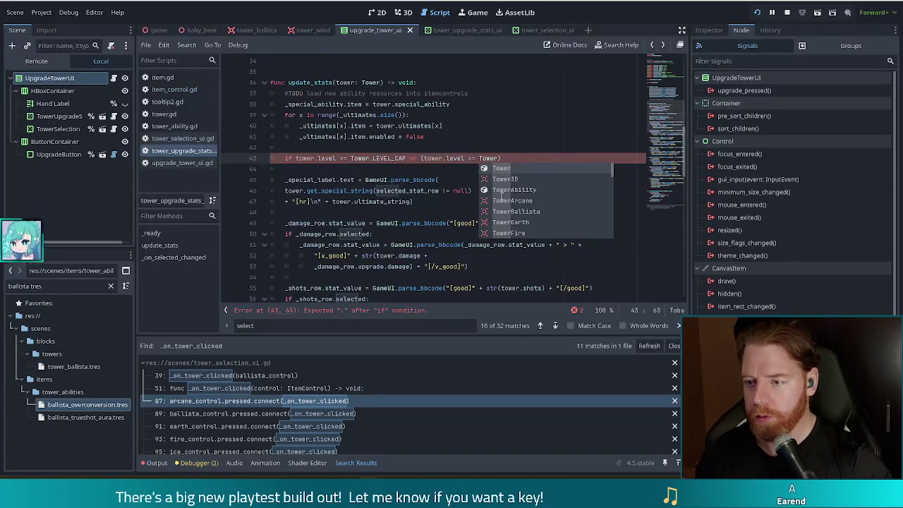
pyautogui.press('Return')
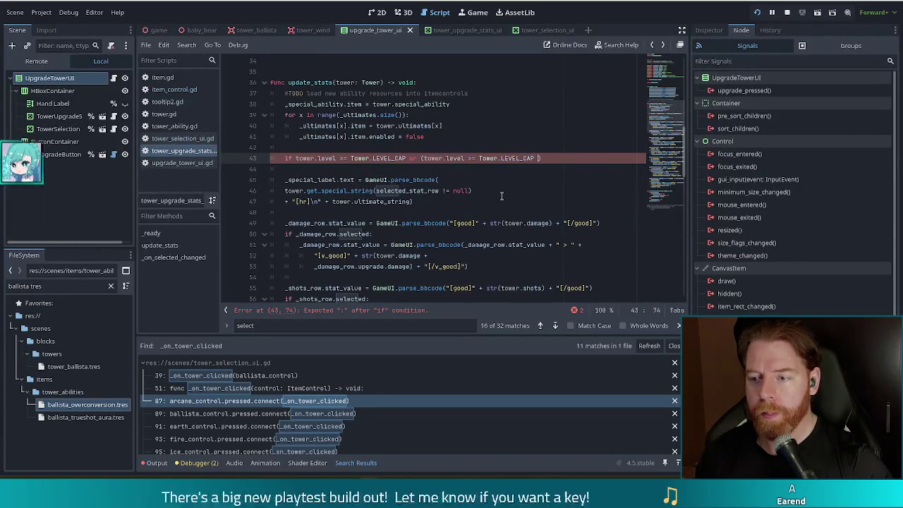
pyautogui.press('BackSpace')
pyautogui.write('1 and ')
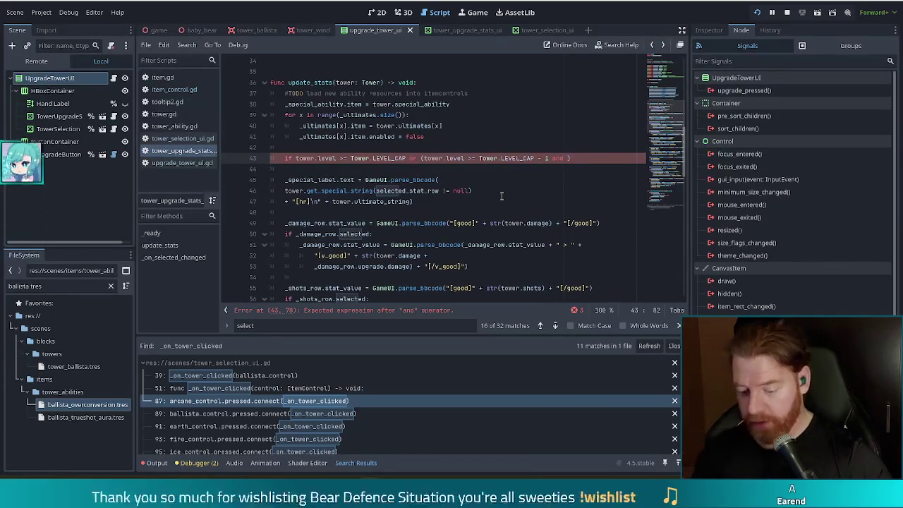
pyautogui.write('stat')
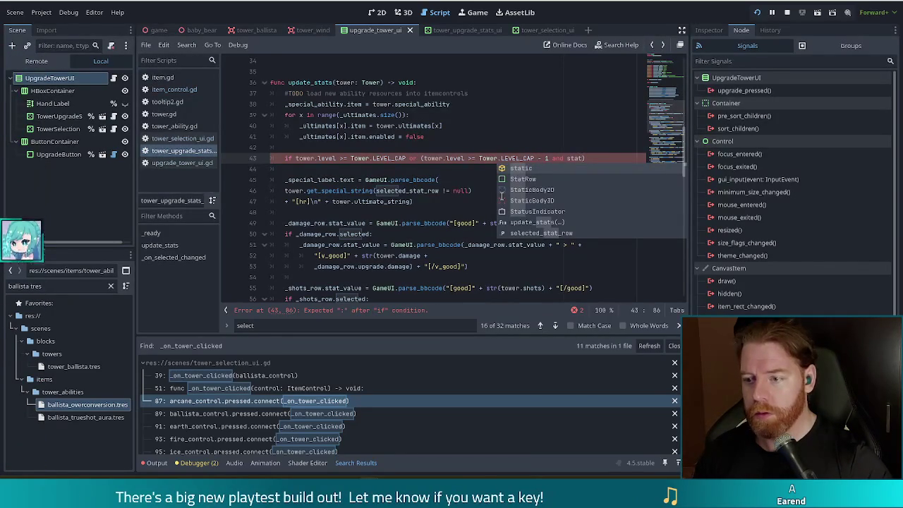
pyautogui.write('_r')
pyautogui.press('Return')
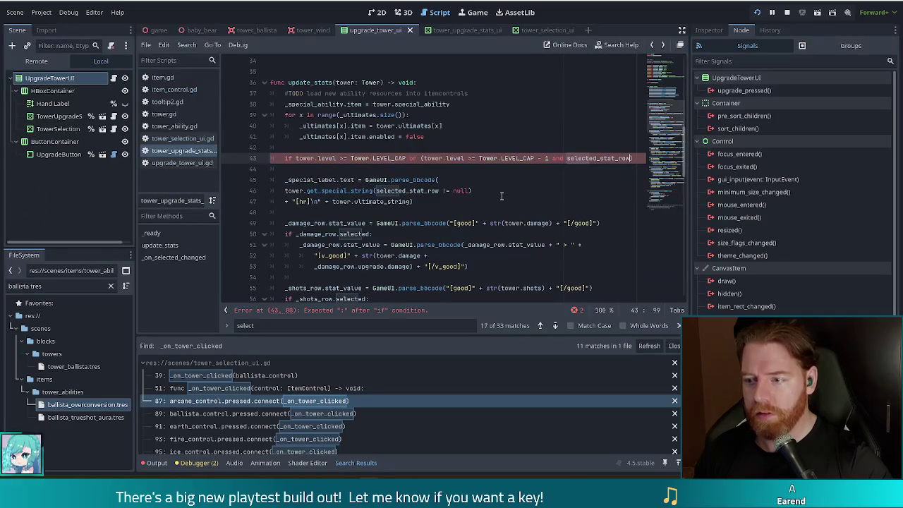
pyautogui.write('!= null)')
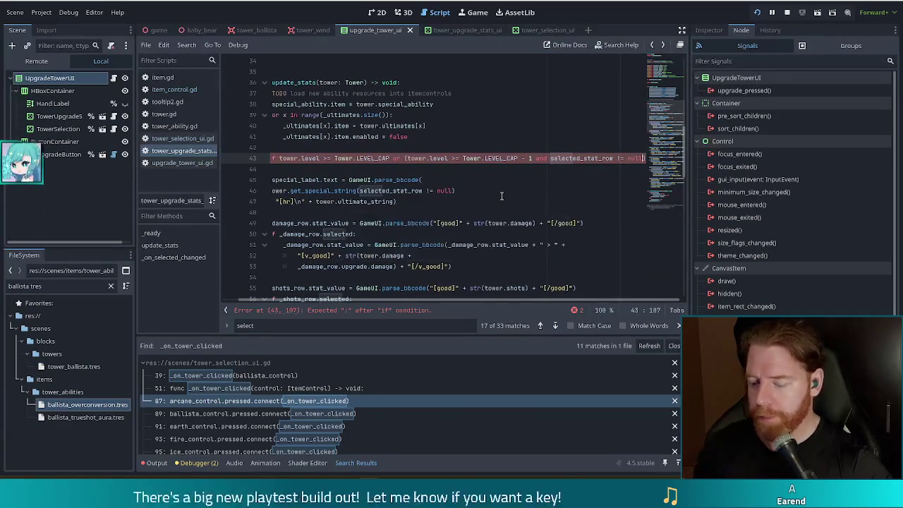
pyautogui.write(':')
pyautogui.press('Return')
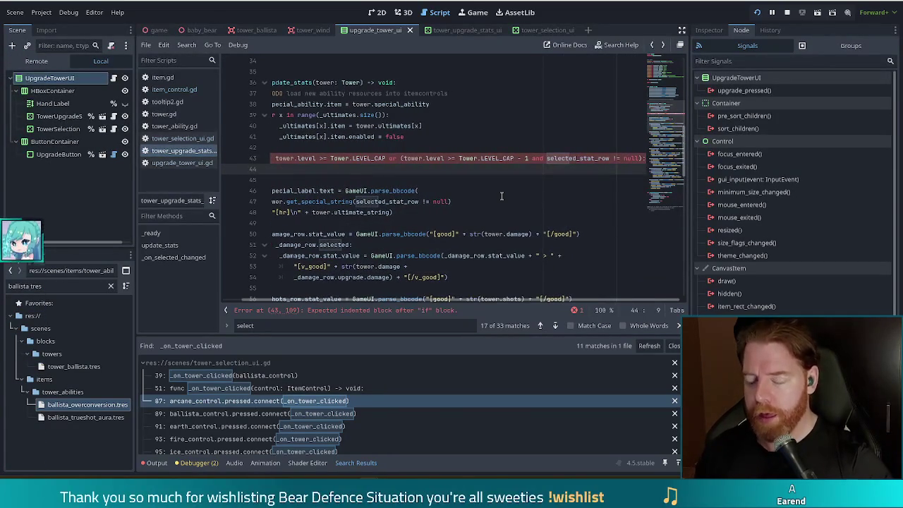
pyautogui.hscroll(-2, 232, 289)
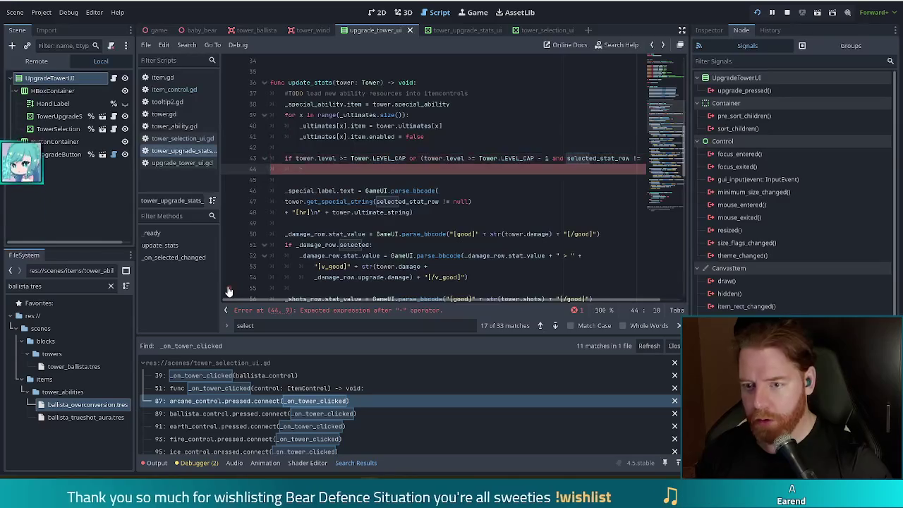
# Set _ultimates[0].item.enabled = true under the if and false in an else branch
pyautogui.write('_ultimates[0]')
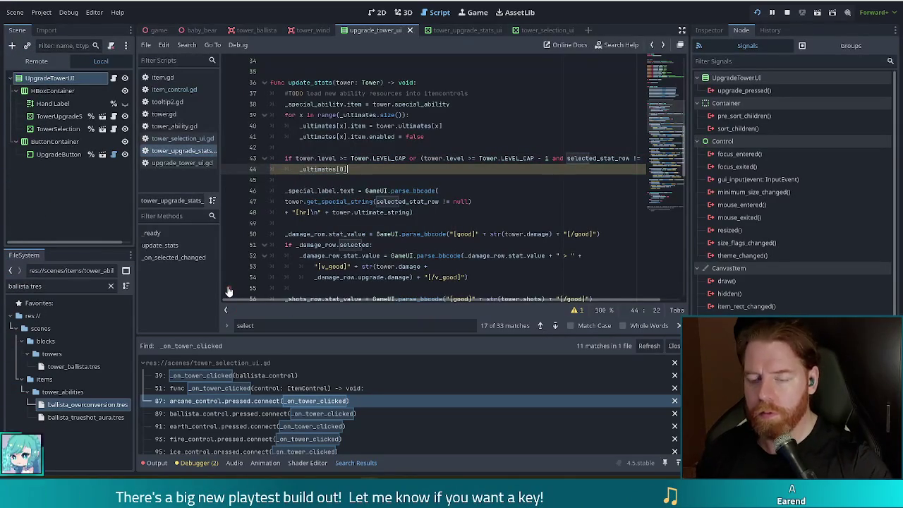
pyautogui.write('.item.enabled')
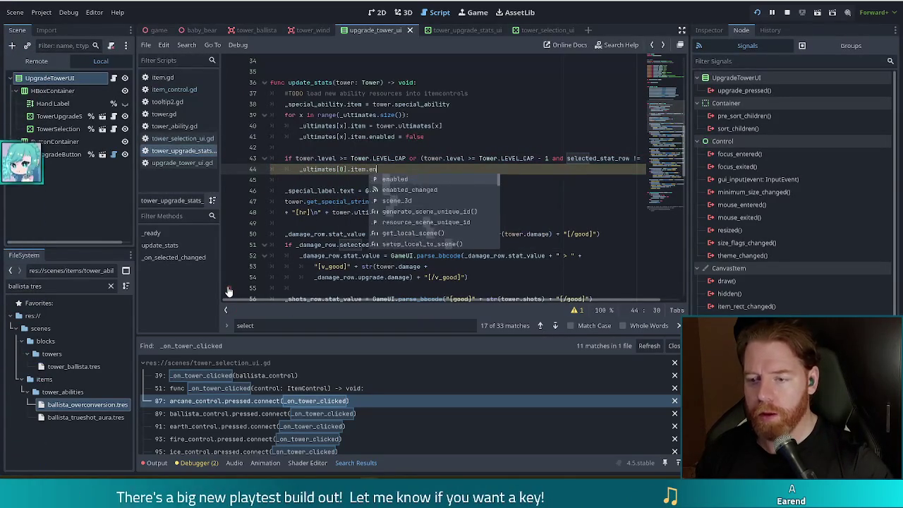
pyautogui.press('Return')
pyautogui.write('= true')
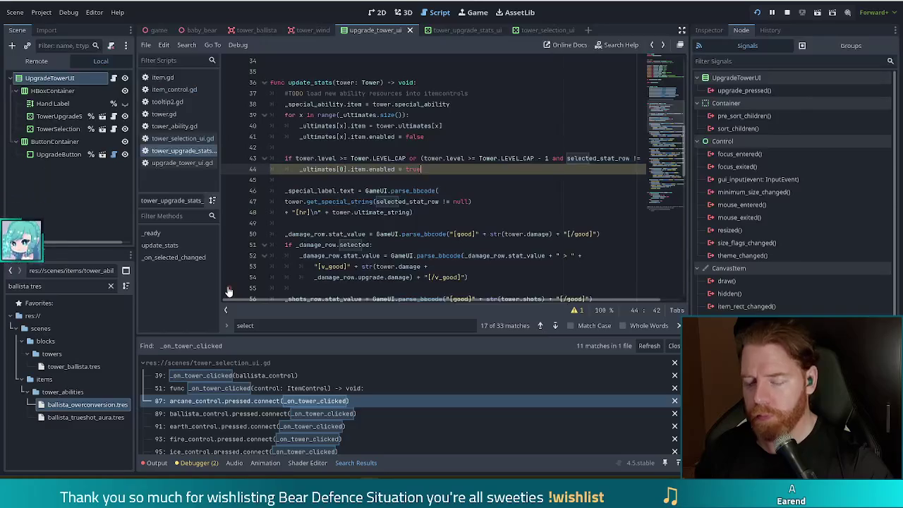
pyautogui.press('Return')
pyautogui.write('else')
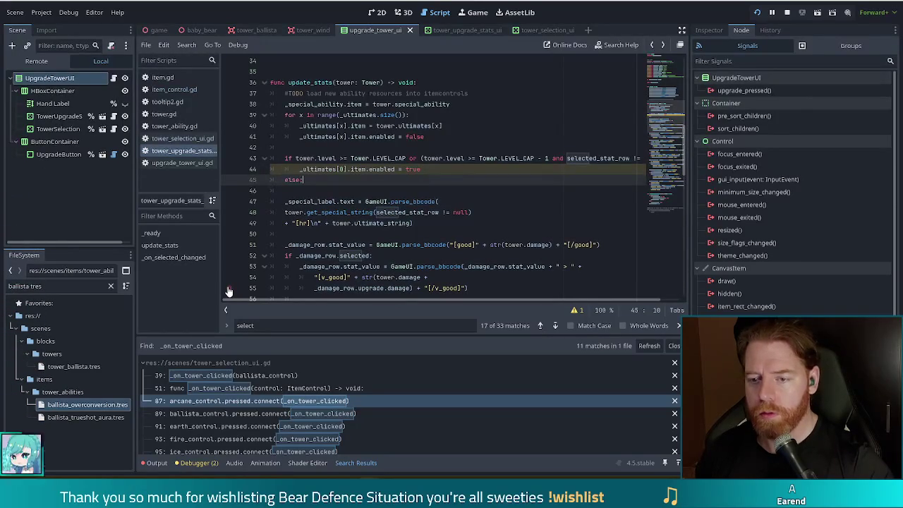
pyautogui.write(':')
pyautogui.press('Return')
pyautogui.write('_ultimates')
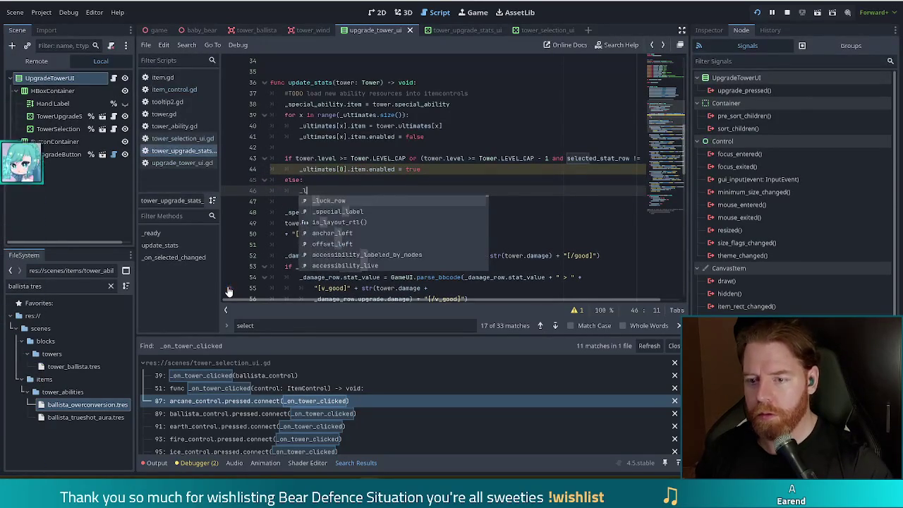
pyautogui.write('[0].')
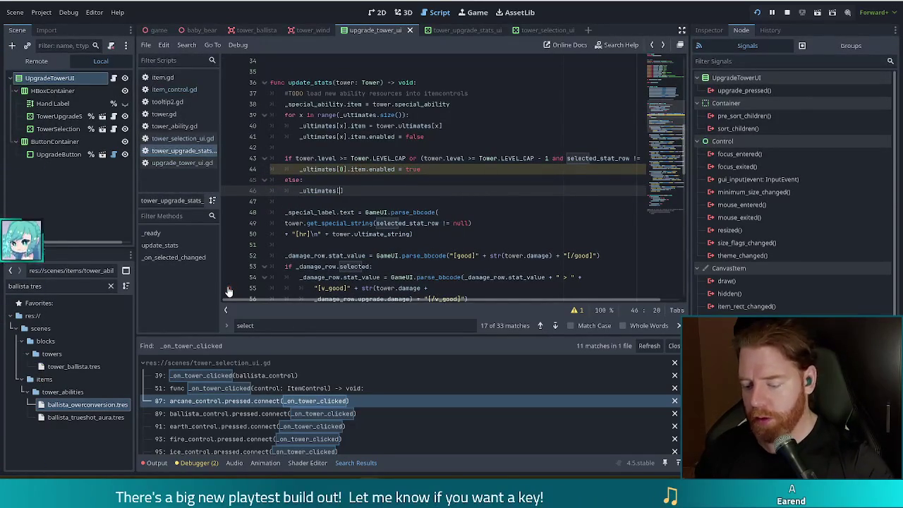
pyautogui.write('item.')
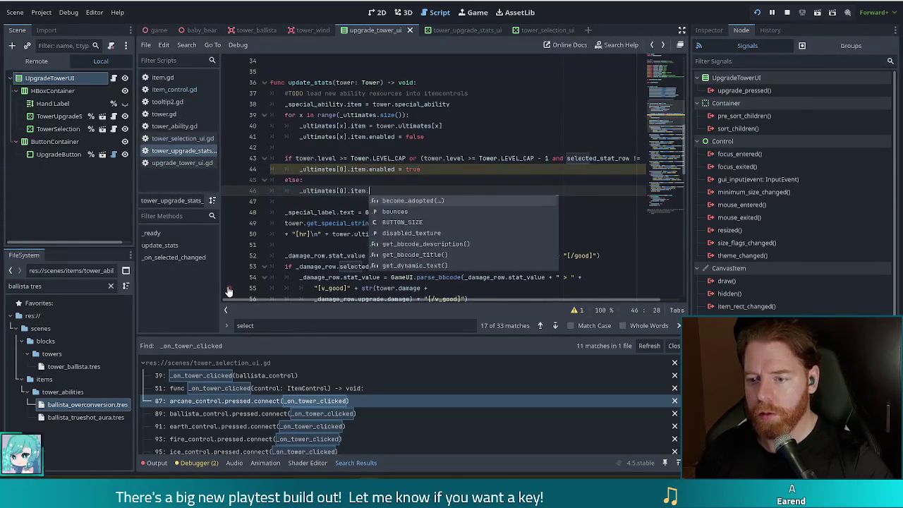
pyautogui.write('enabled = false')
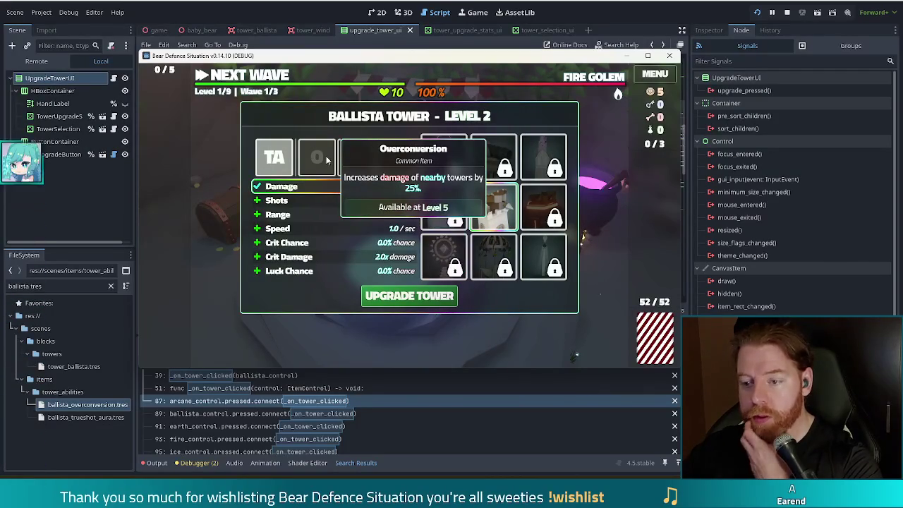
# Toggle the Damage upgrade off and on, then switch the chosen upgrade to Shots
pyautogui.click(303, 189)
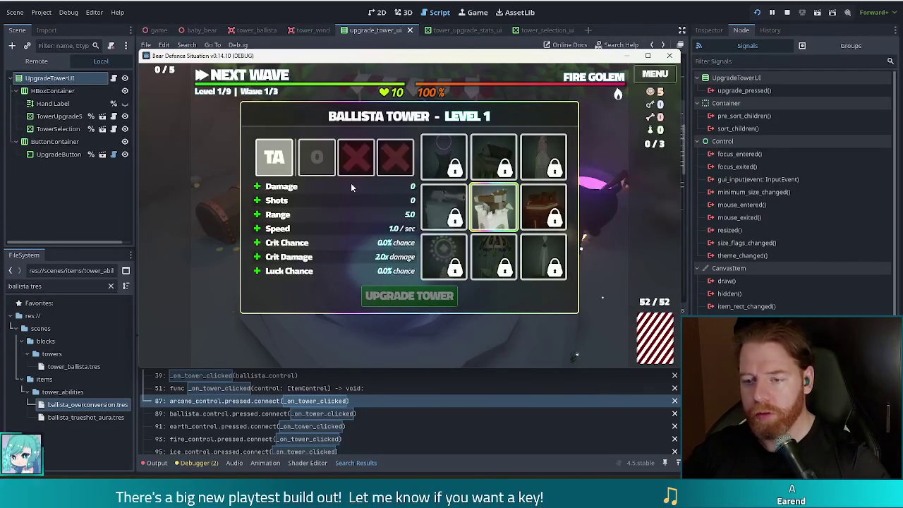
pyautogui.click(318, 187)
pyautogui.click(321, 200)
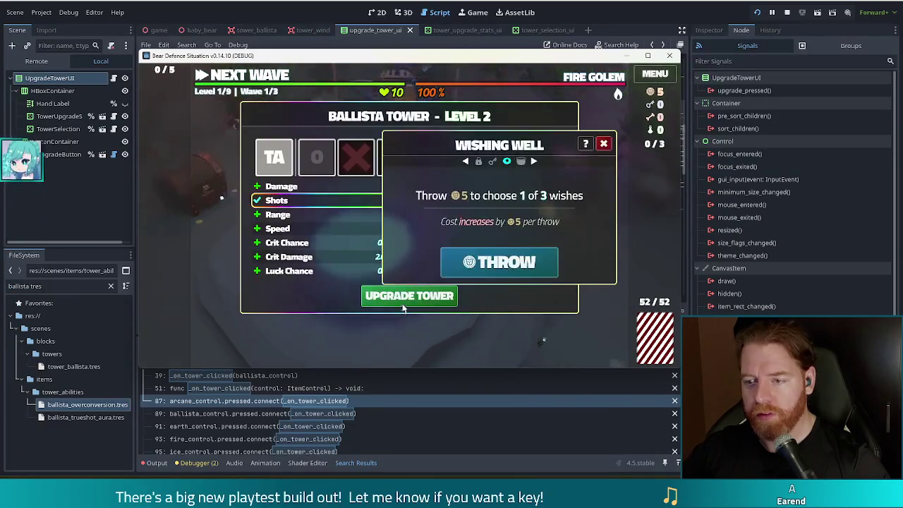
# Throw coins at the Wishing Well, then close it and the Ballista Tower panel
pyautogui.click(480, 265)
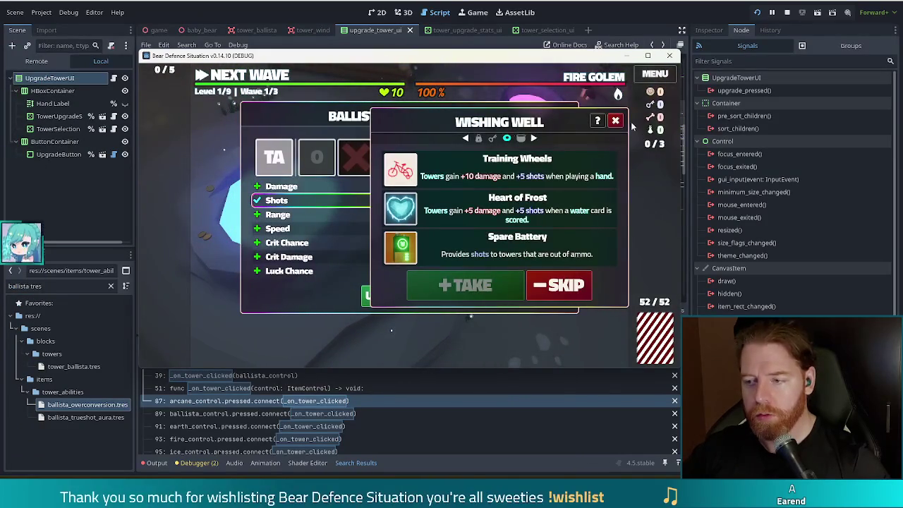
pyautogui.click(615, 121)
pyautogui.click(465, 317)
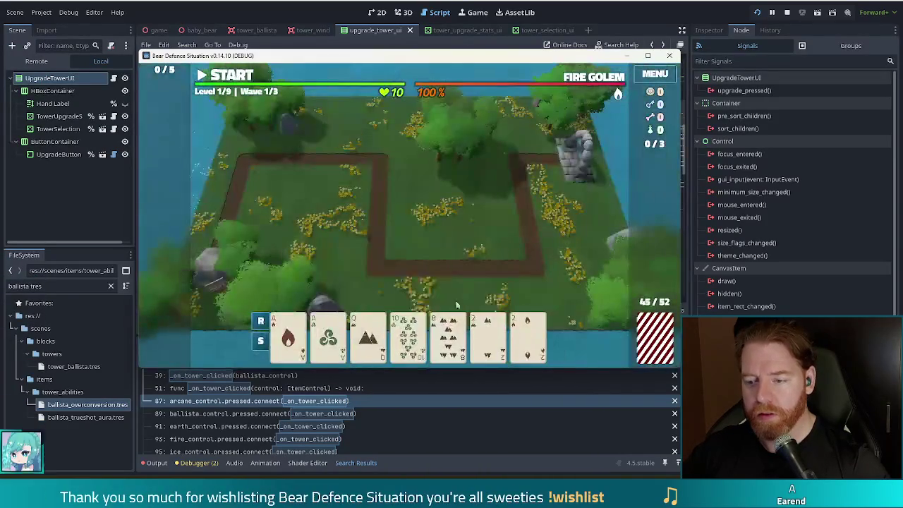
# Raise the ballista tower to level 5 by running the 'upgrade' console command repeatedly
pyautogui.press('`')
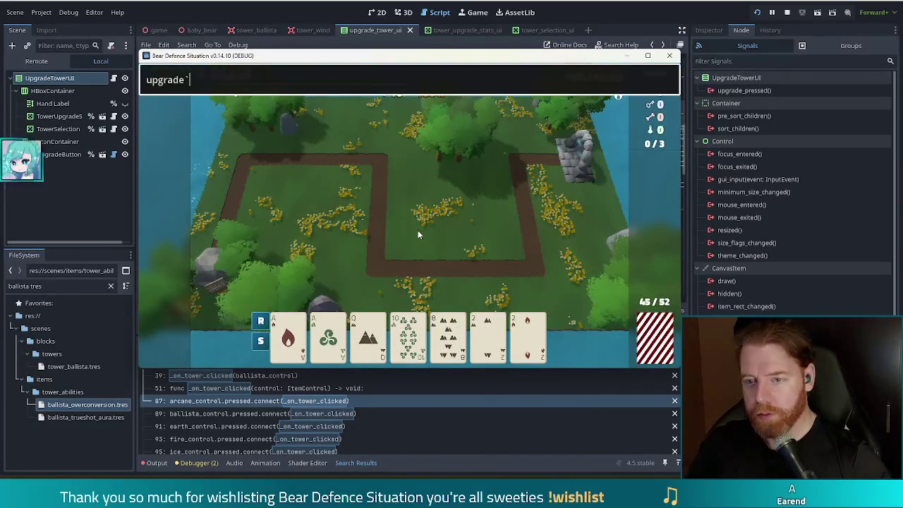
pyautogui.press('BackSpace')
pyautogui.press('BackSpace')
pyautogui.press('BackSpace')
pyautogui.press('BackSpace')
pyautogui.write('arde')
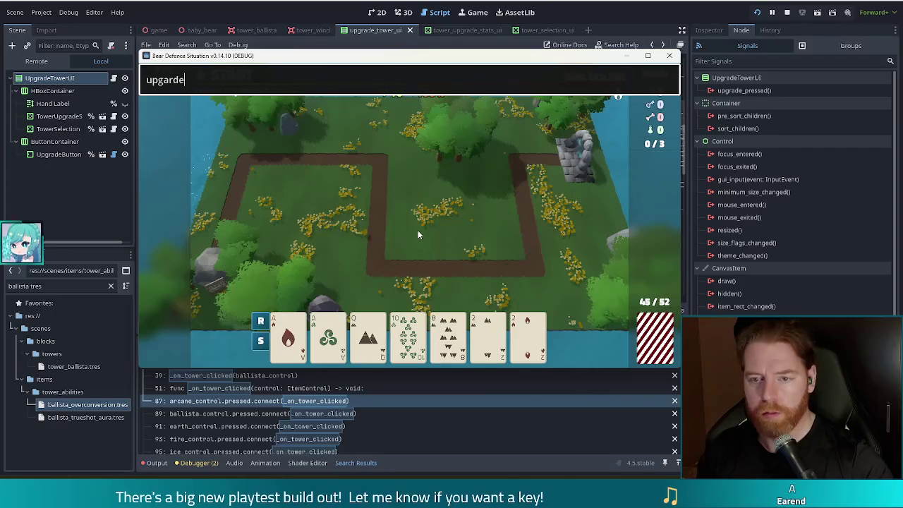
pyautogui.press('BackSpace')
pyautogui.press('BackSpace')
pyautogui.press('BackSpace')
pyautogui.write('rade')
pyautogui.press('Return')
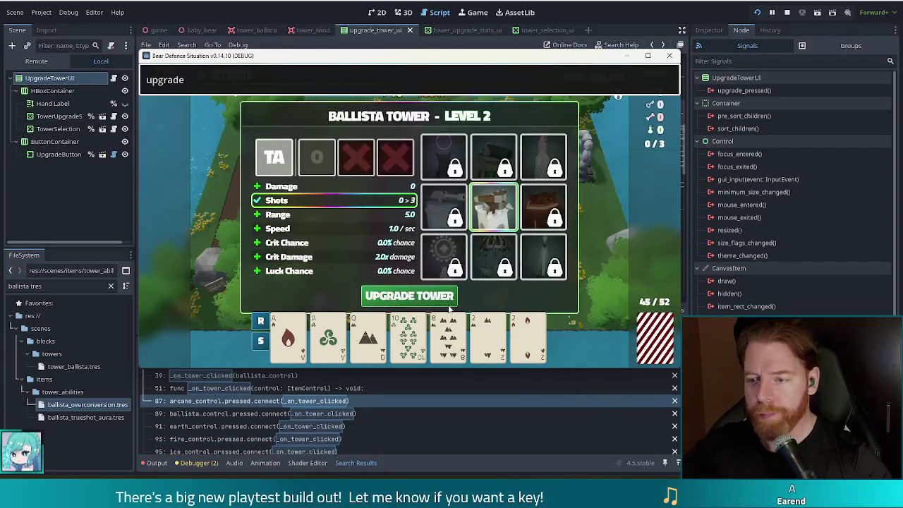
pyautogui.click(409, 295)
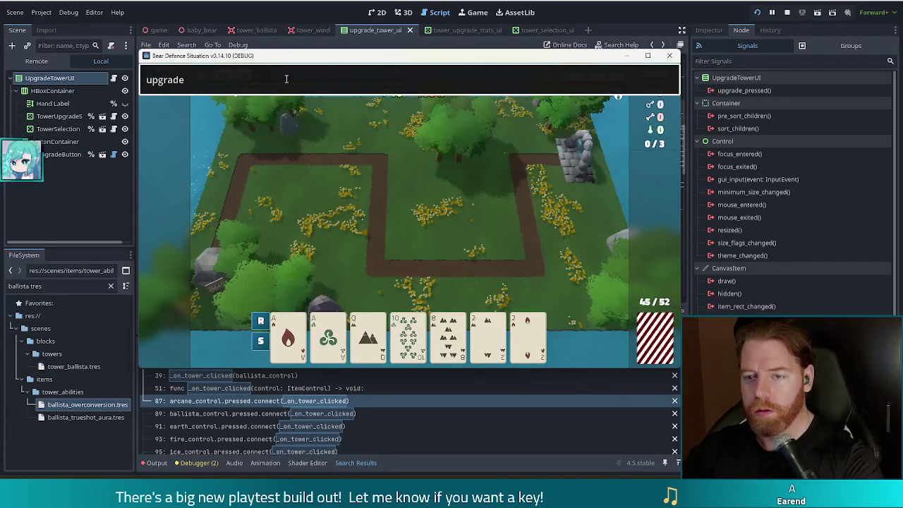
pyautogui.press('Return')
pyautogui.click(409, 295)
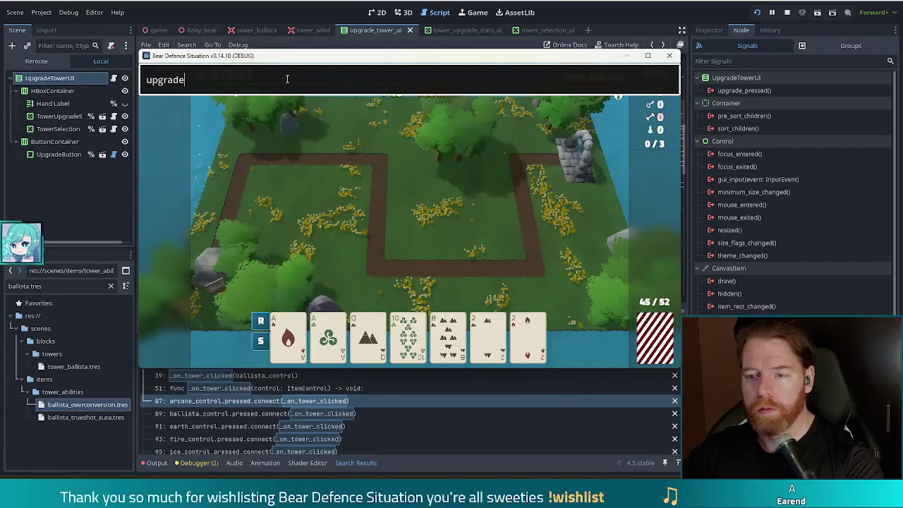
pyautogui.press('Return')
pyautogui.click(409, 295)
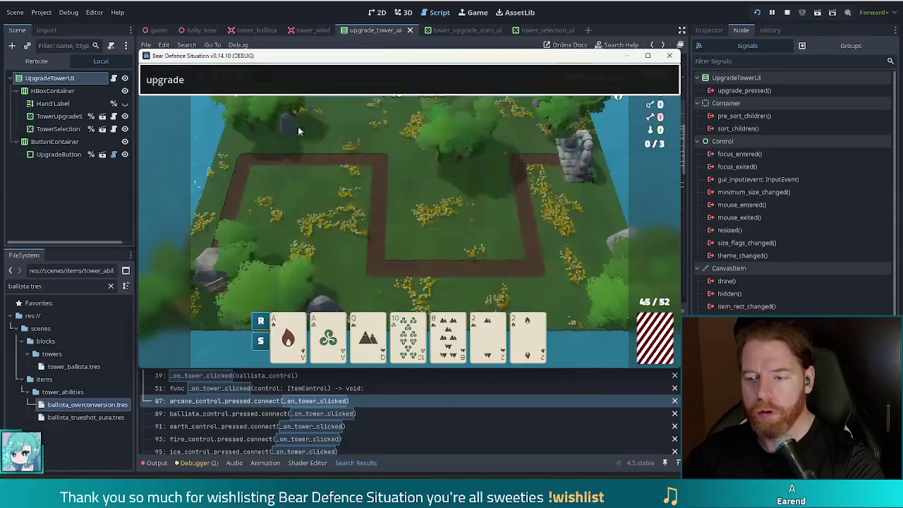
pyautogui.press('Return')
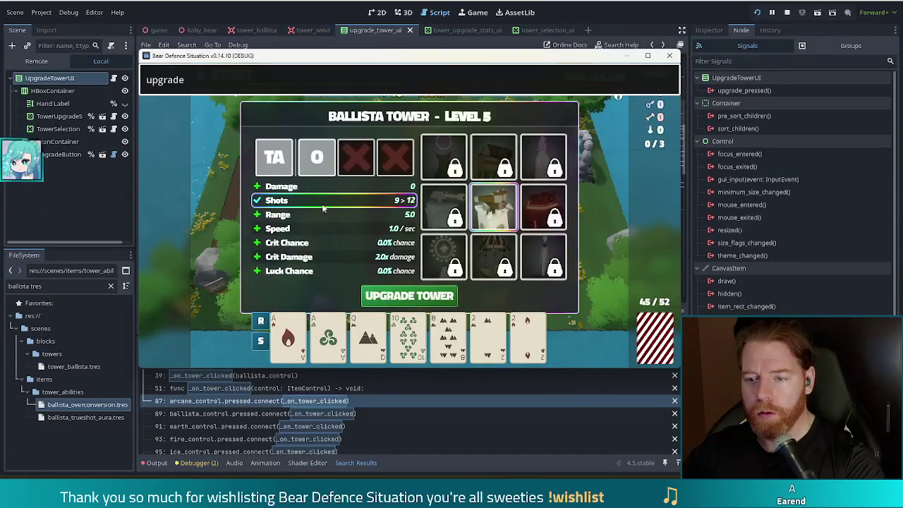
# Toggle the Shots upgrade row several times at level 5, then close the game window
pyautogui.click(329, 203)
pyautogui.click(316, 202)
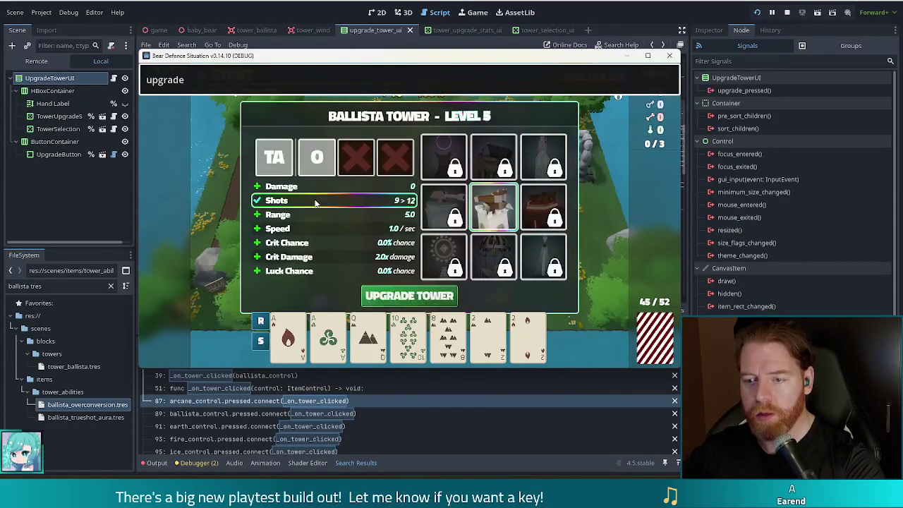
pyautogui.click(317, 202)
pyautogui.click(316, 201)
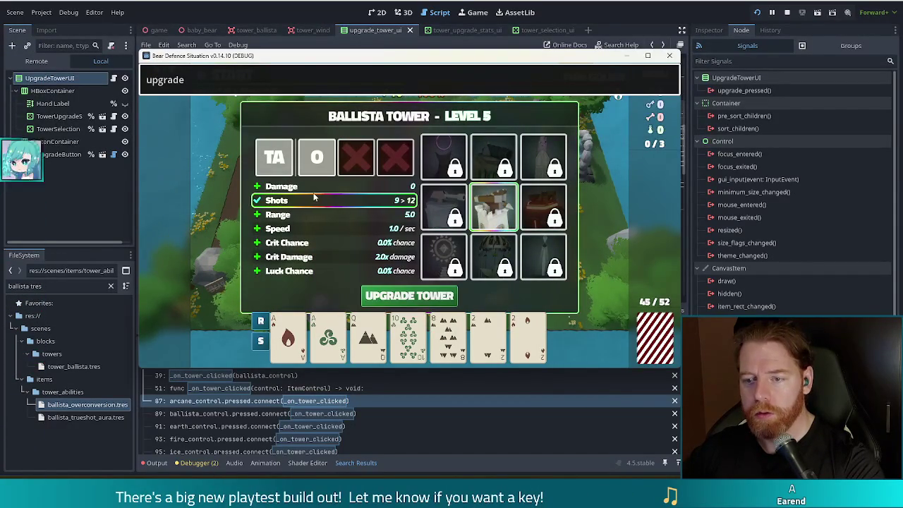
pyautogui.click(314, 201)
pyautogui.click(314, 201)
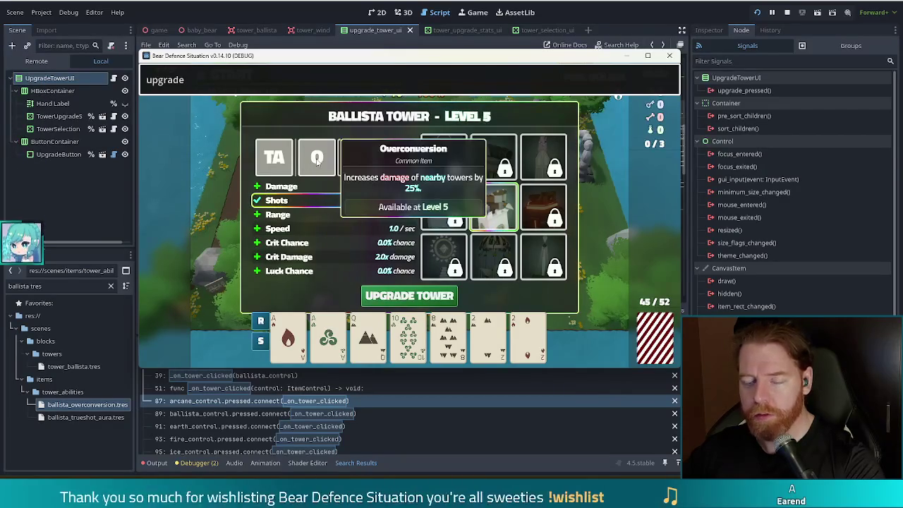
pyautogui.click(319, 206)
pyautogui.click(325, 202)
pyautogui.moveTo(323, 160)
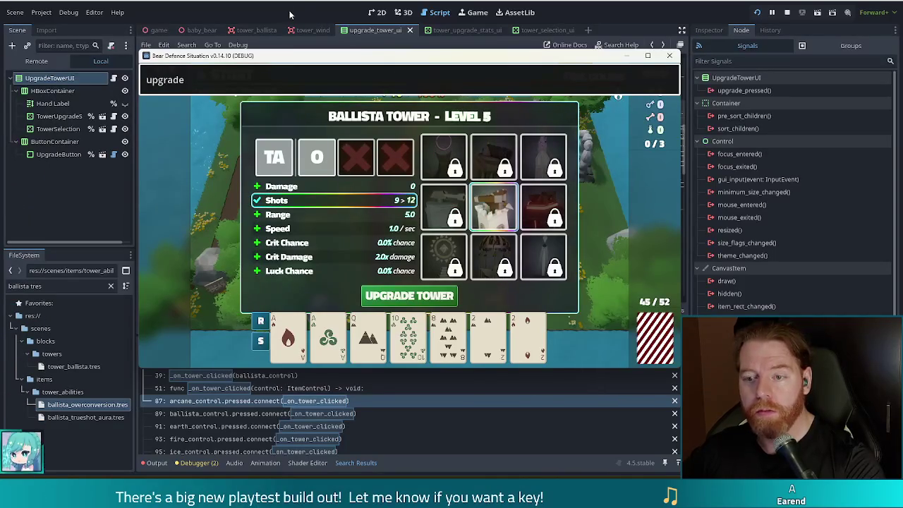
pyautogui.click(388, 19)
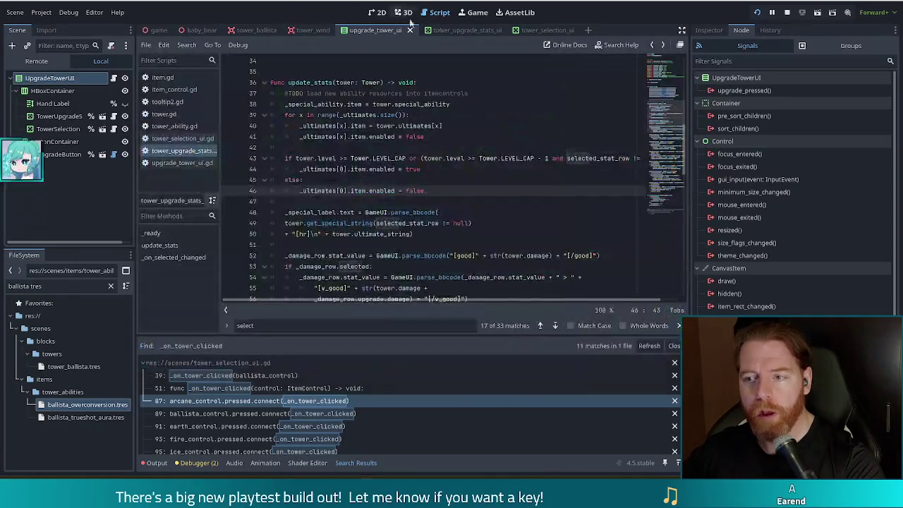
# Open tower_ability.gd and look over the return in get_dynamic_text
pyautogui.click(196, 130)
pyautogui.scroll(-3, 485, 237)
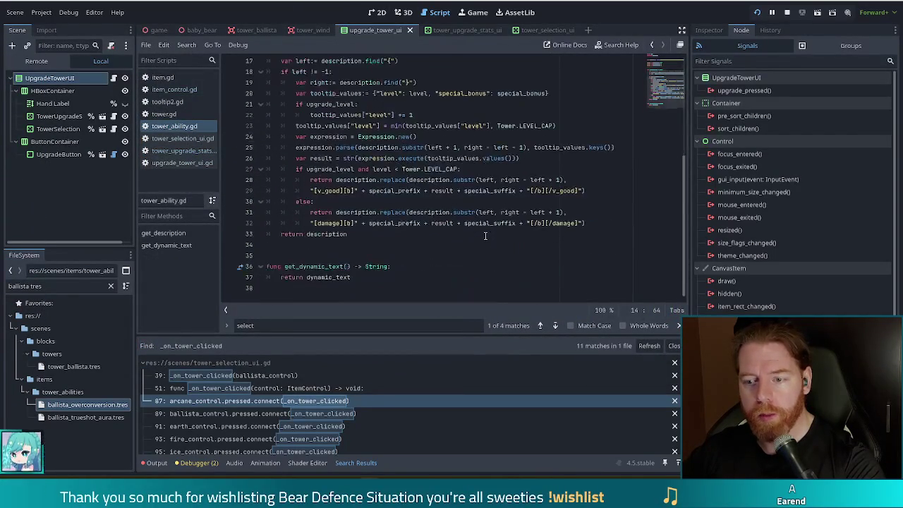
pyautogui.scroll(5, 485, 237)
pyautogui.scroll(-3, 553, 197)
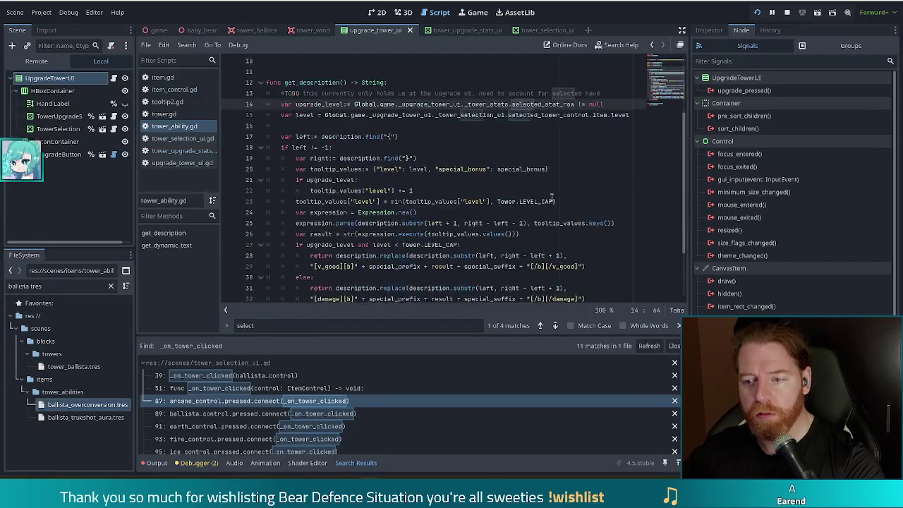
pyautogui.scroll(-2, 552, 197)
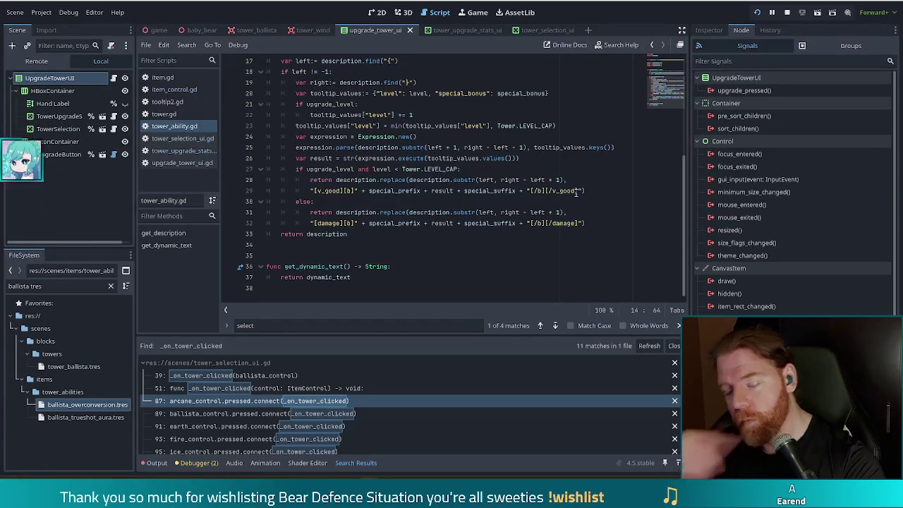
pyautogui.click(364, 276)
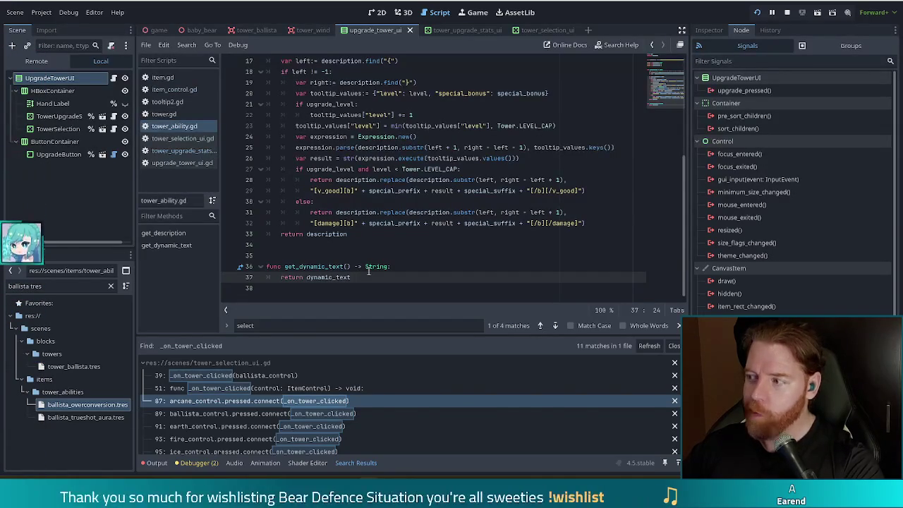
pyautogui.moveTo(368, 271)
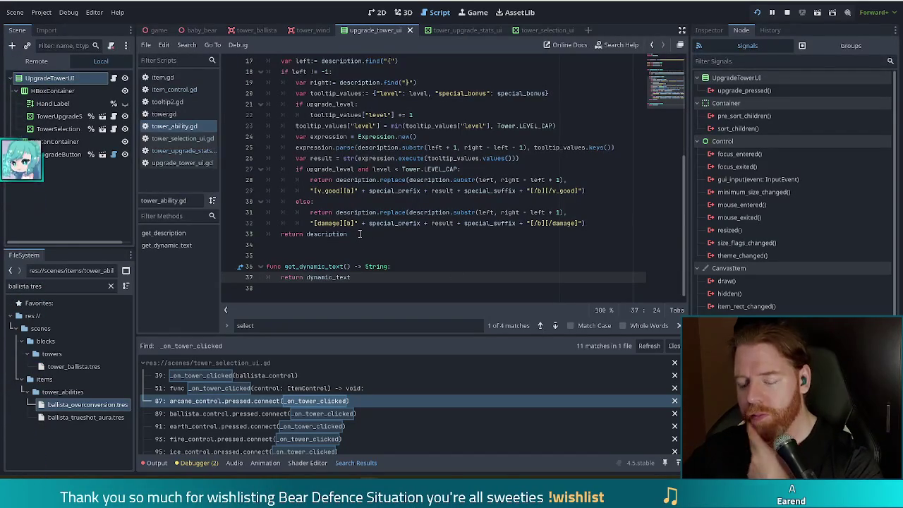
# Inspect the upgrade_level and level lines in get_description
pyautogui.scroll(3, 400, 258)
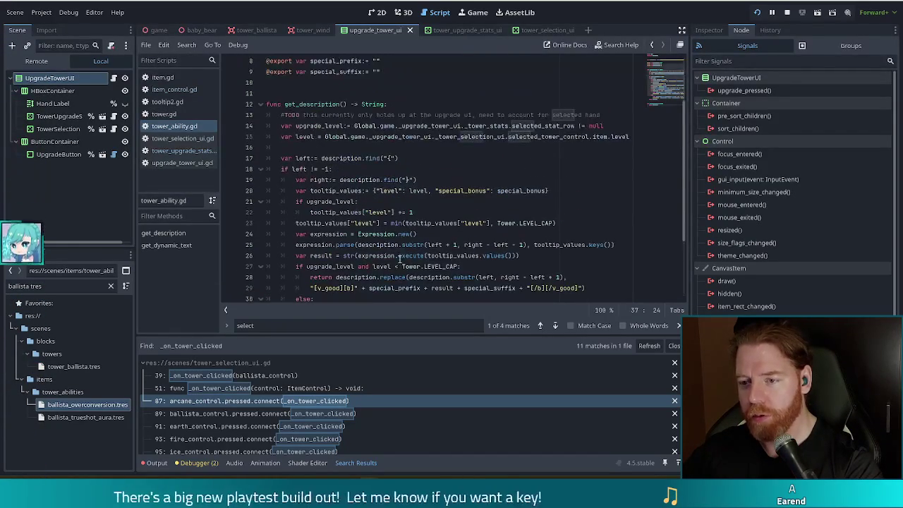
pyautogui.click(458, 136)
pyautogui.click(591, 136)
pyautogui.scroll(3, 361, 136)
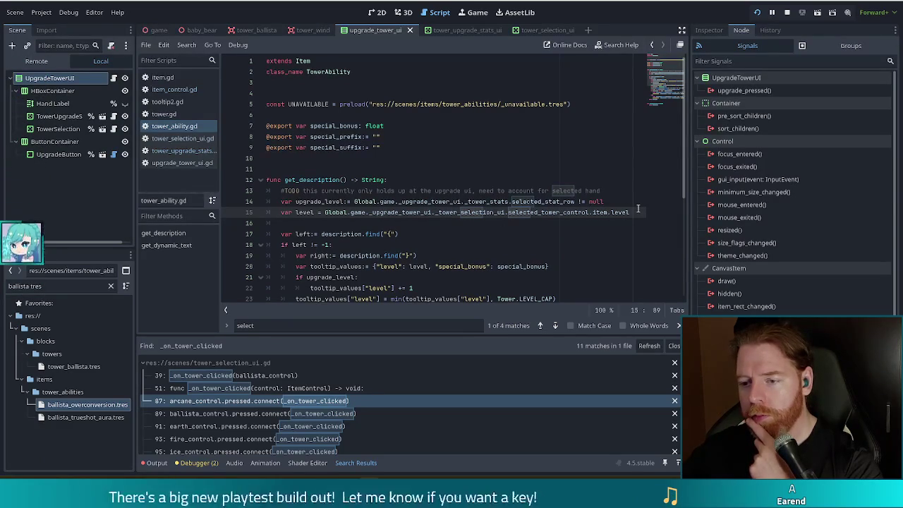
pyautogui.click(586, 212)
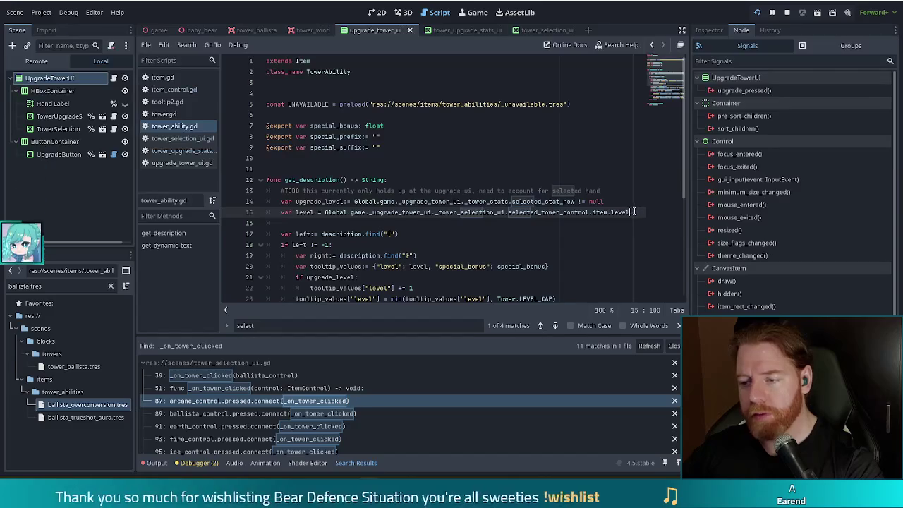
pyautogui.keyDown('shift'); pyautogui.click(636, 202); pyautogui.keyUp('shift')
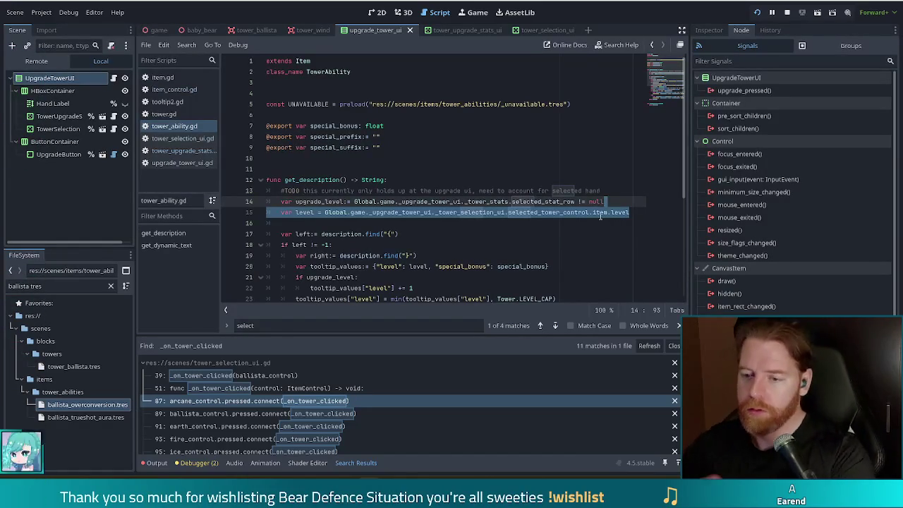
pyautogui.click(634, 212)
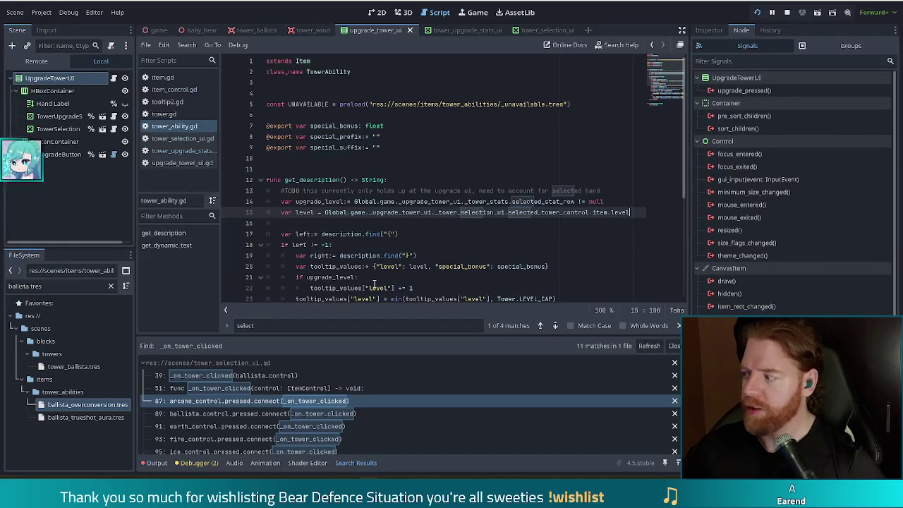
pyautogui.moveTo(374, 284)
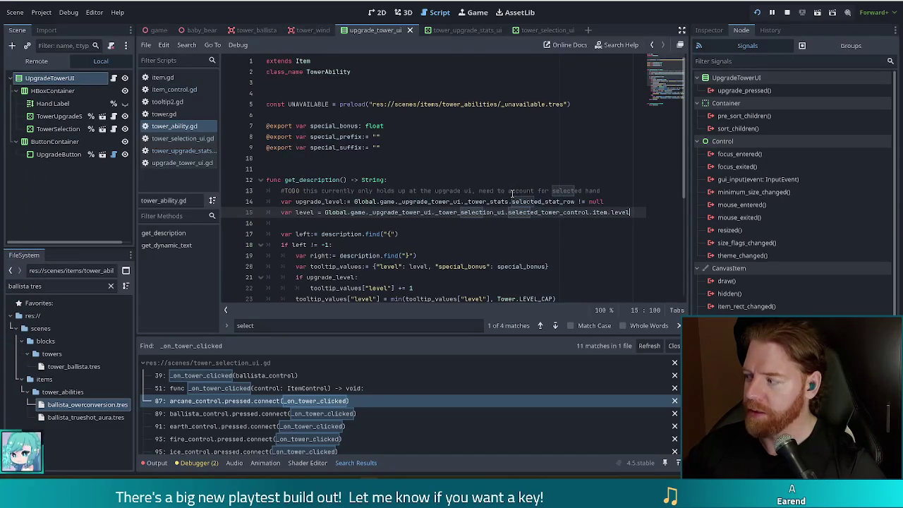
pyautogui.moveTo(510, 192)
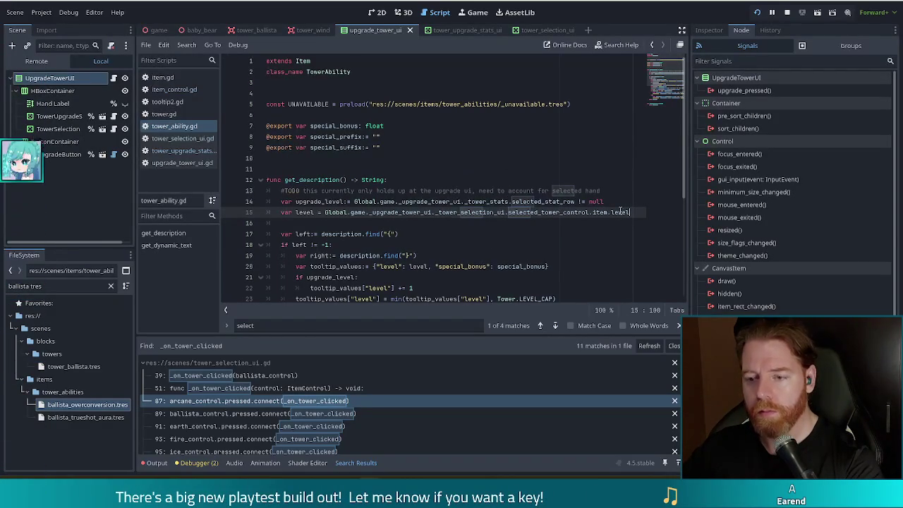
pyautogui.scroll(-3, 657, 175)
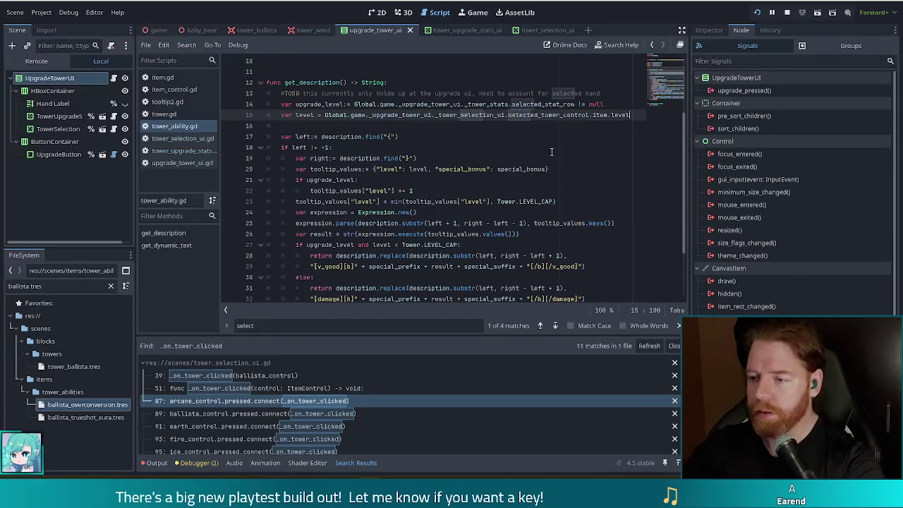
pyautogui.click(515, 170)
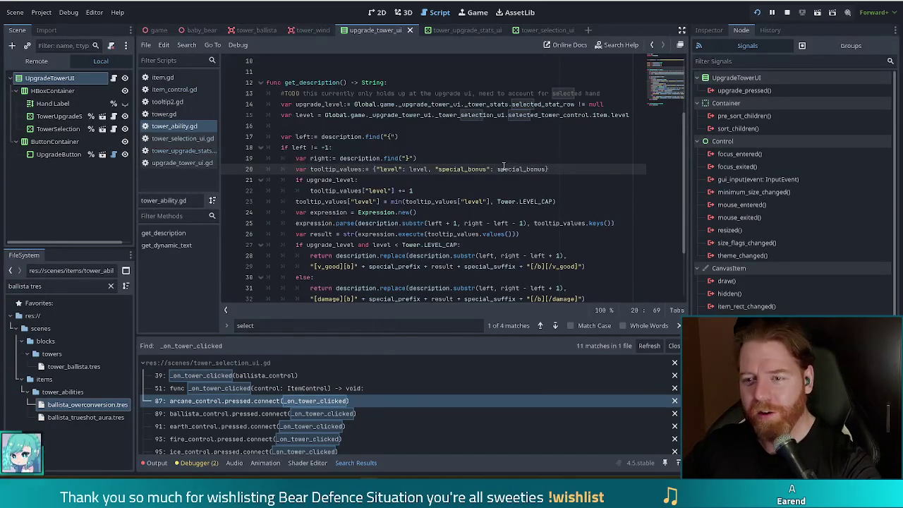
pyautogui.scroll(-2, 534, 190)
pyautogui.scroll(3, 534, 191)
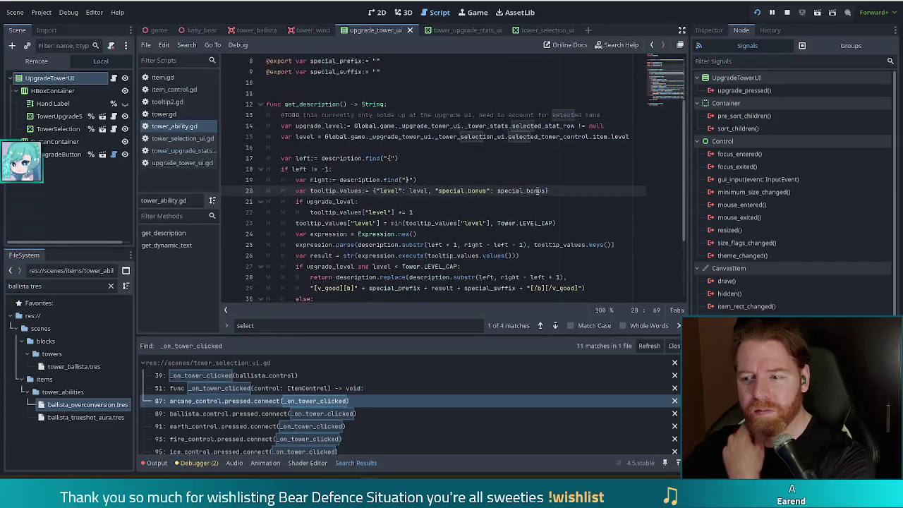
pyautogui.moveTo(634, 137); pyautogui.dragTo(641, 118)
pyautogui.hotkey('ctrl', 'c')
pyautogui.scroll(-3, 309, 304)
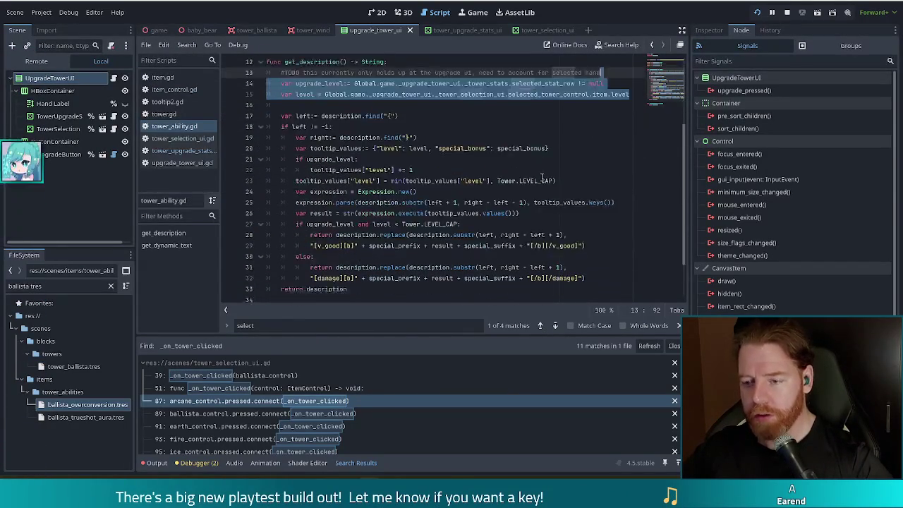
# Paste the upgrade_level and level lines into get_dynamic_text
pyautogui.click(405, 265)
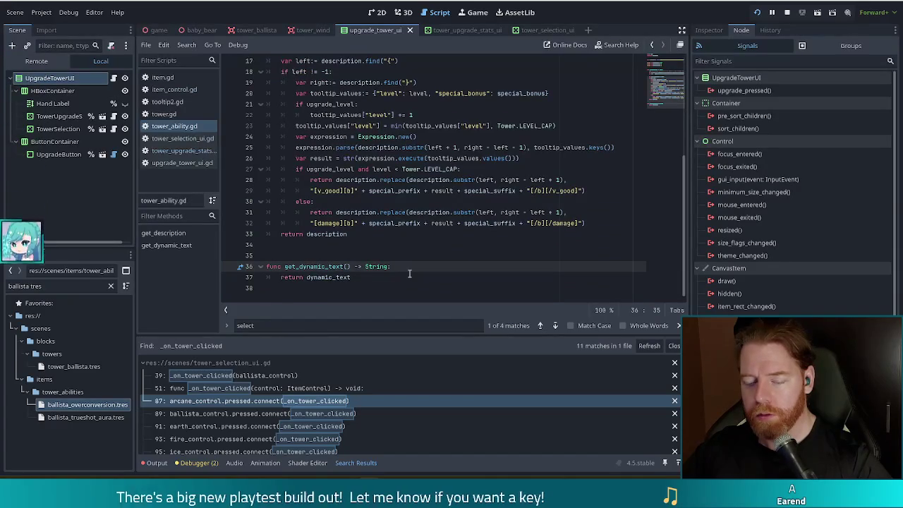
pyautogui.hotkey('ctrl', 'v')
pyautogui.moveTo(406, 271)
pyautogui.mouseDown()
pyautogui.moveTo(384, 298)
pyautogui.moveTo(358, 266)
pyautogui.mouseUp()
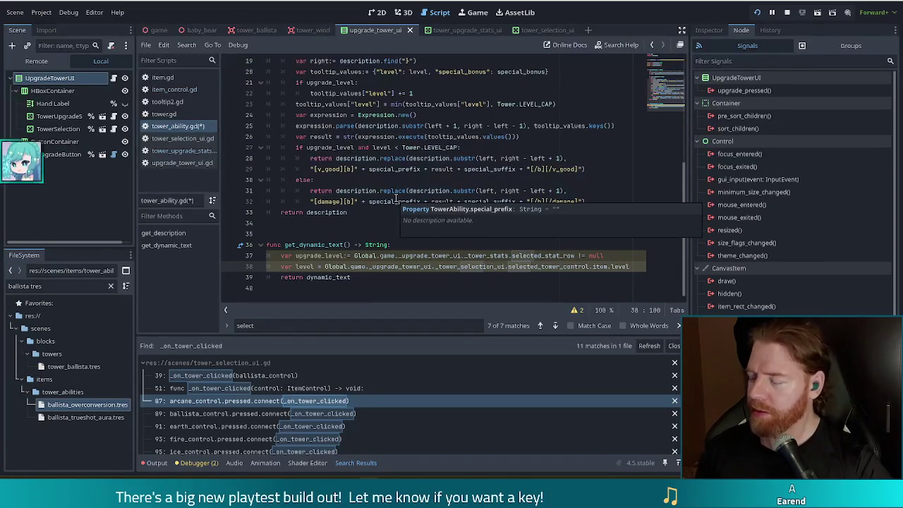
pyautogui.press('Return')
pyautogui.press('Return')
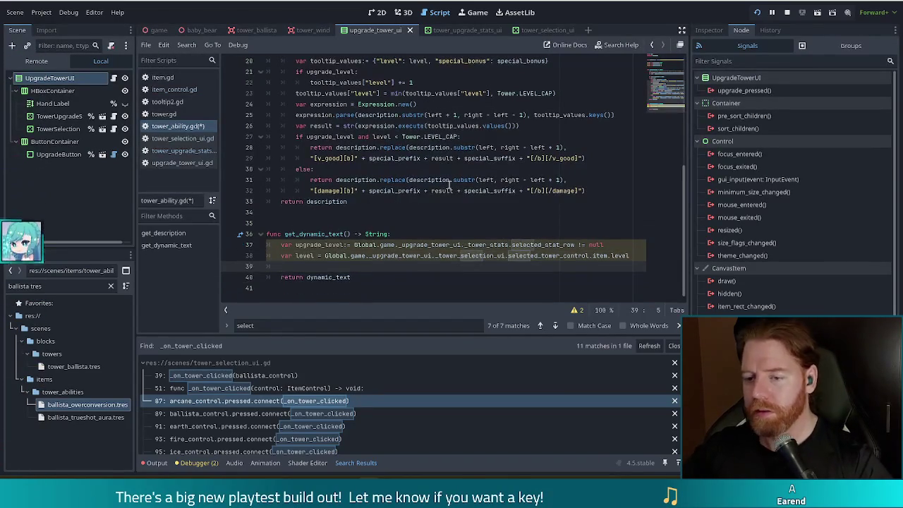
# Add an if check returning "" at or near Tower.LEVEL_CAP, save, and run the game
pyautogui.write('if')
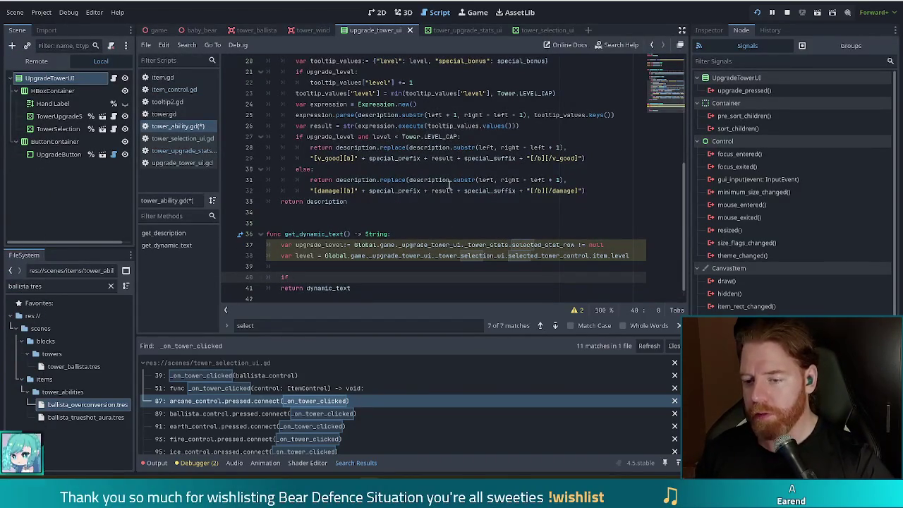
pyautogui.scroll(4, 459, 187)
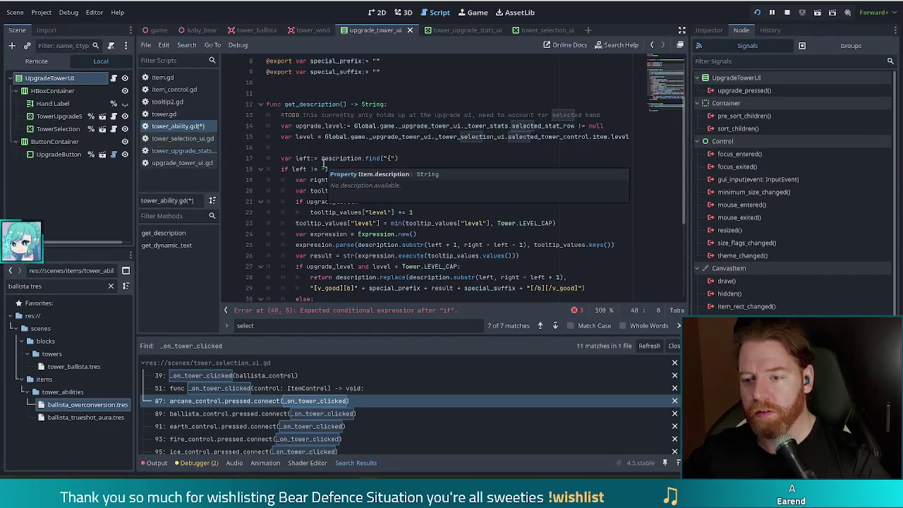
pyautogui.scroll(-4, 323, 163)
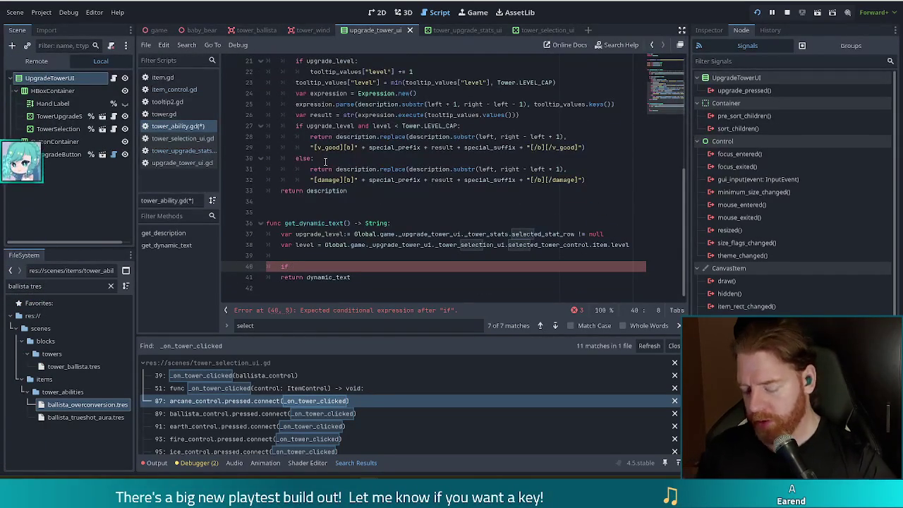
pyautogui.write('el')
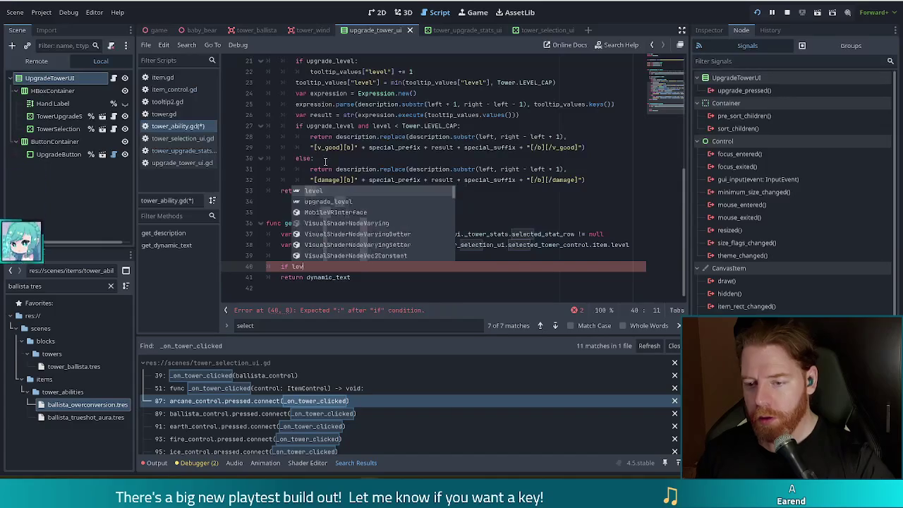
pyautogui.write(' >= ')
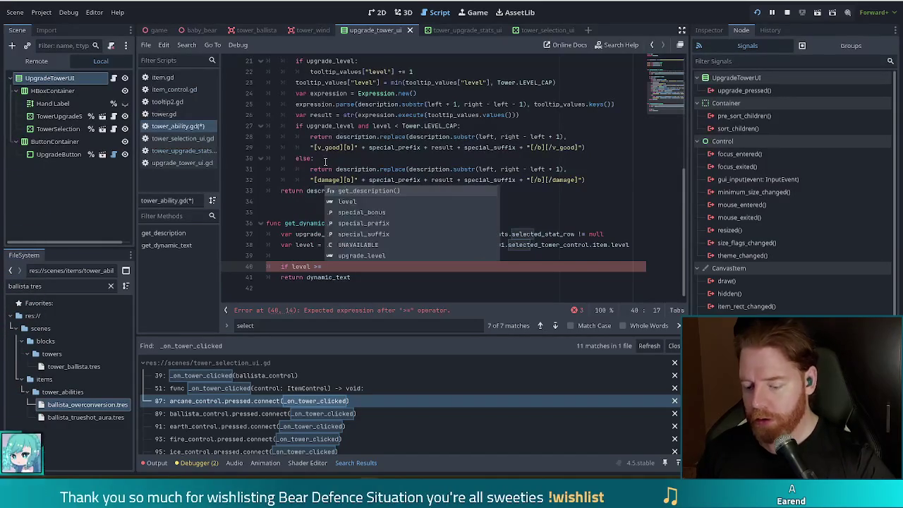
pyautogui.write('Tower.')
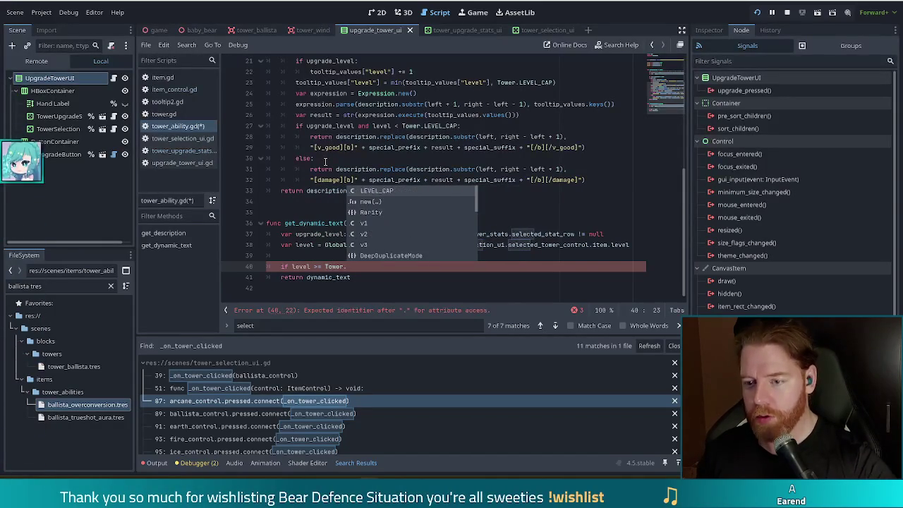
pyautogui.write('LEVEL_CAP or ')
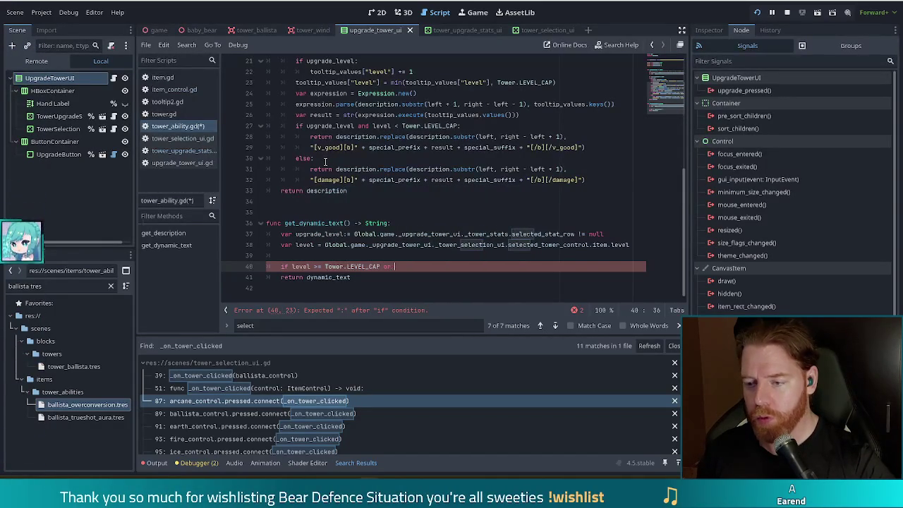
pyautogui.write('(level')
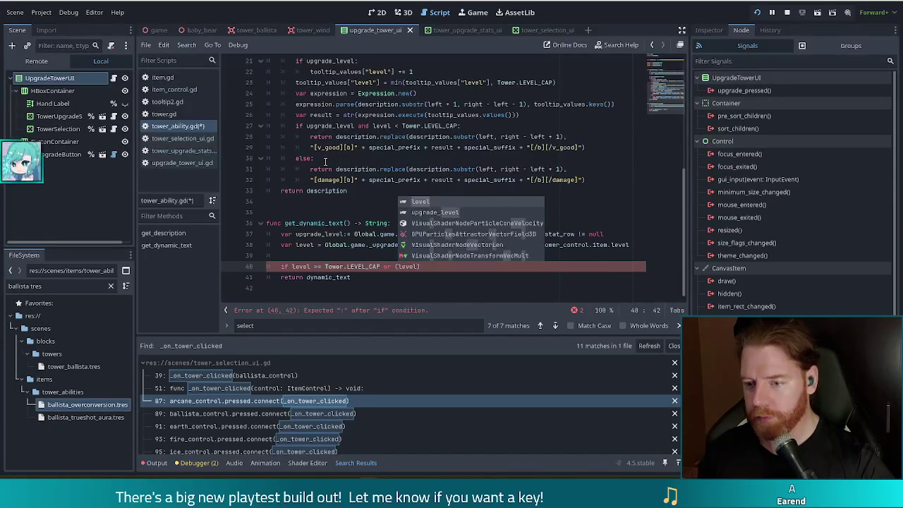
pyautogui.write(' >= Tow')
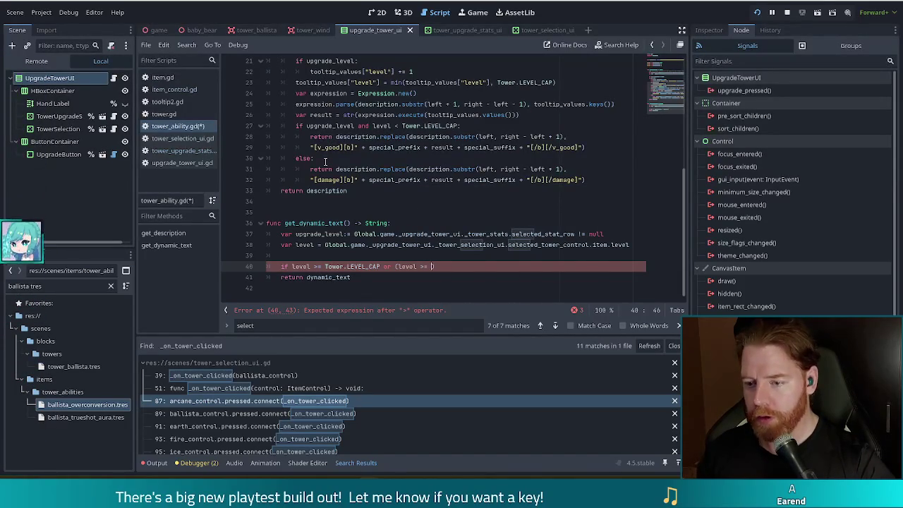
pyautogui.write('er.LEVEL_CAP - 1')
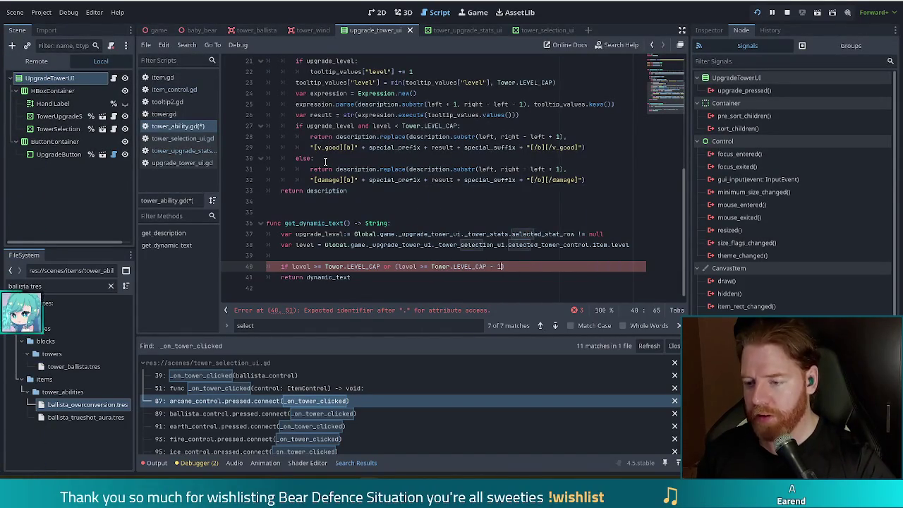
pyautogui.press('BackSpace')
pyautogui.press('BackSpace')
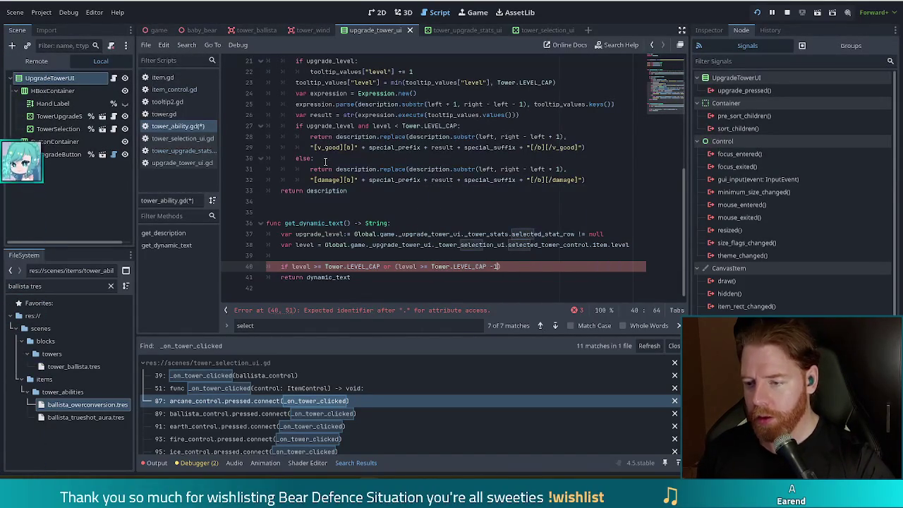
pyautogui.press('BackSpace')
pyautogui.write('1 and')
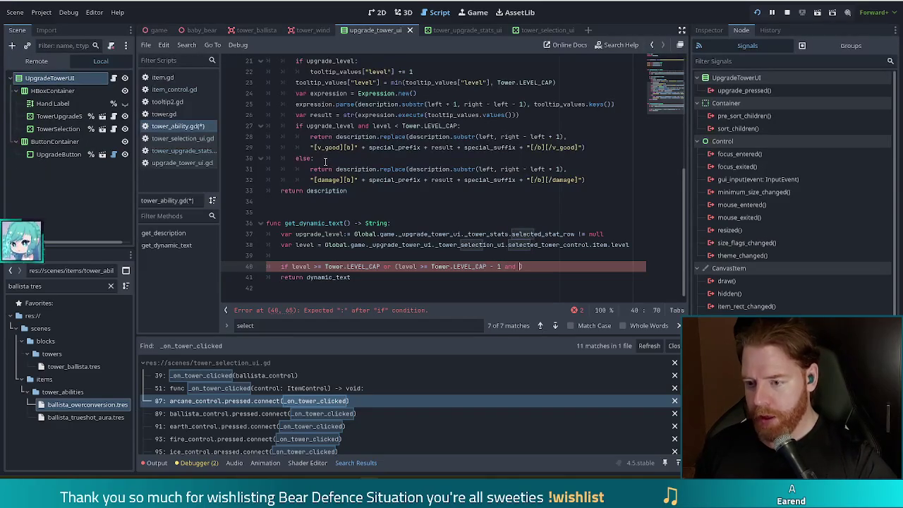
pyautogui.write(' upgrade_level):')
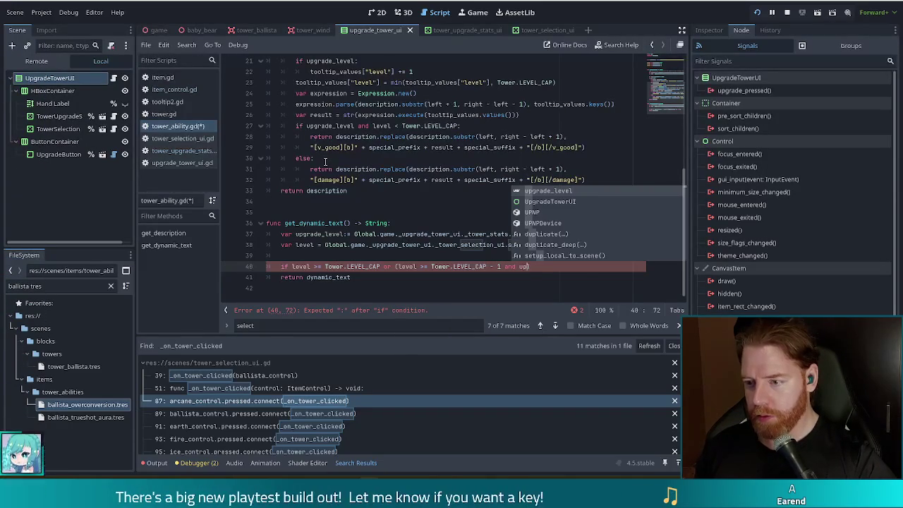
pyautogui.press('Return')
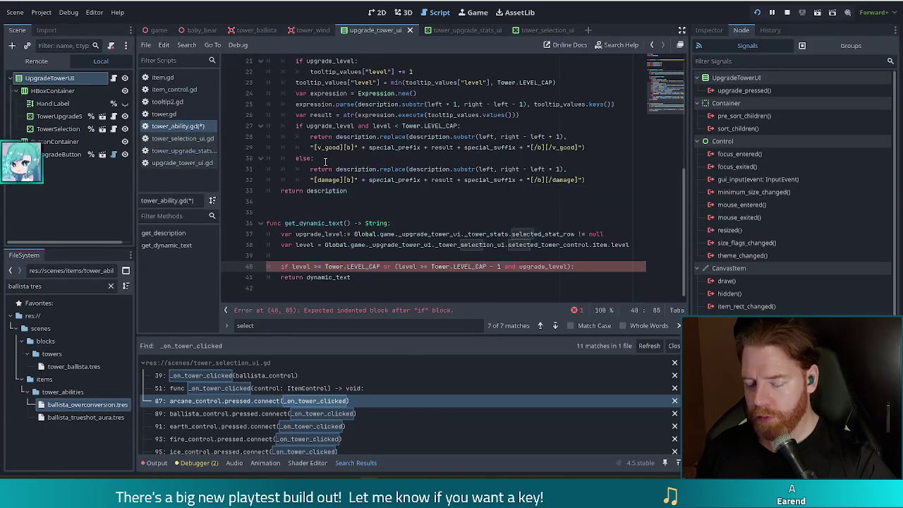
pyautogui.write(':')
pyautogui.press('Return')
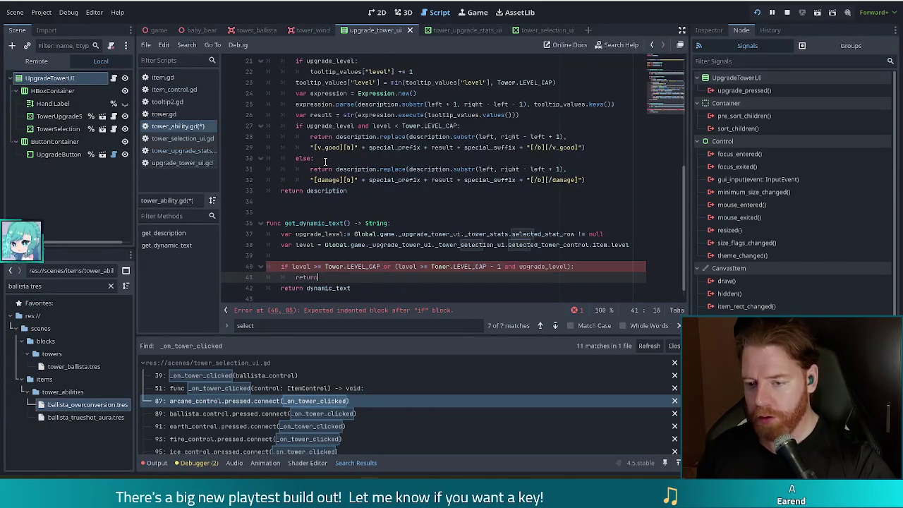
pyautogui.write('return ""')
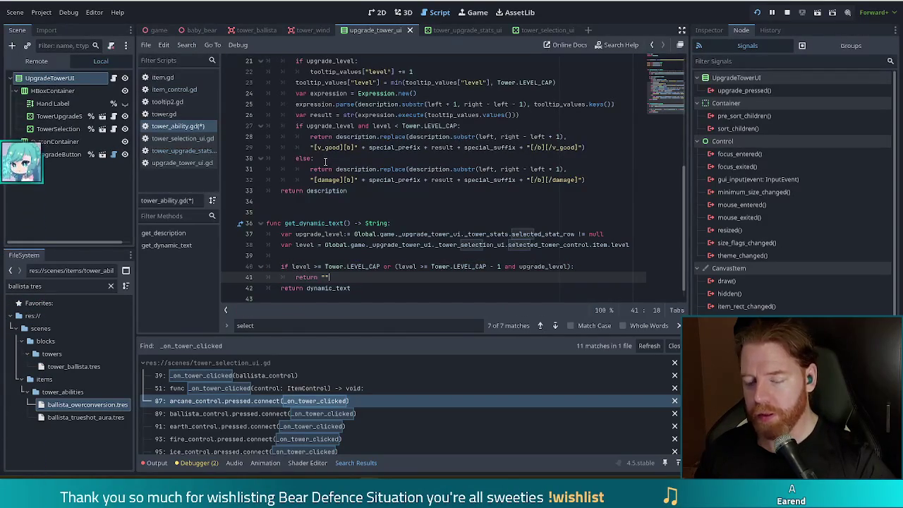
pyautogui.hotkey('ctrl', 's')
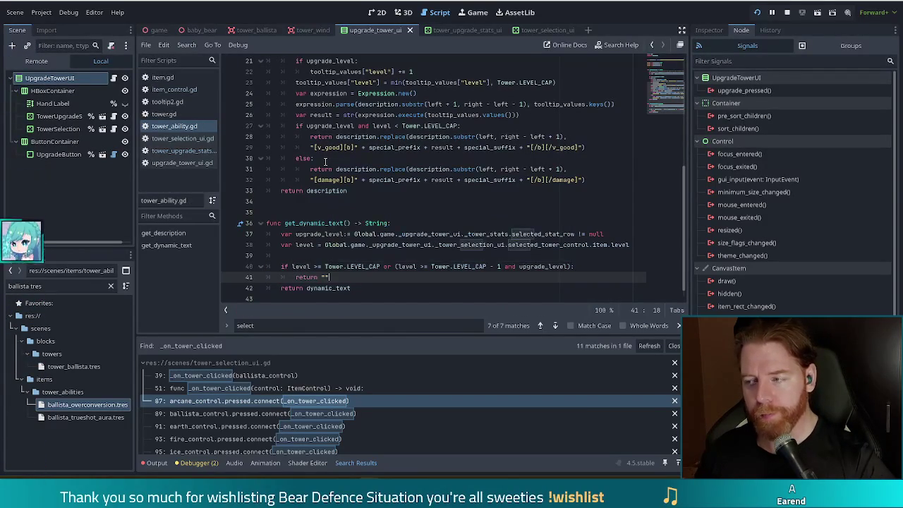
pyautogui.hotkey('alt', 'Tab')
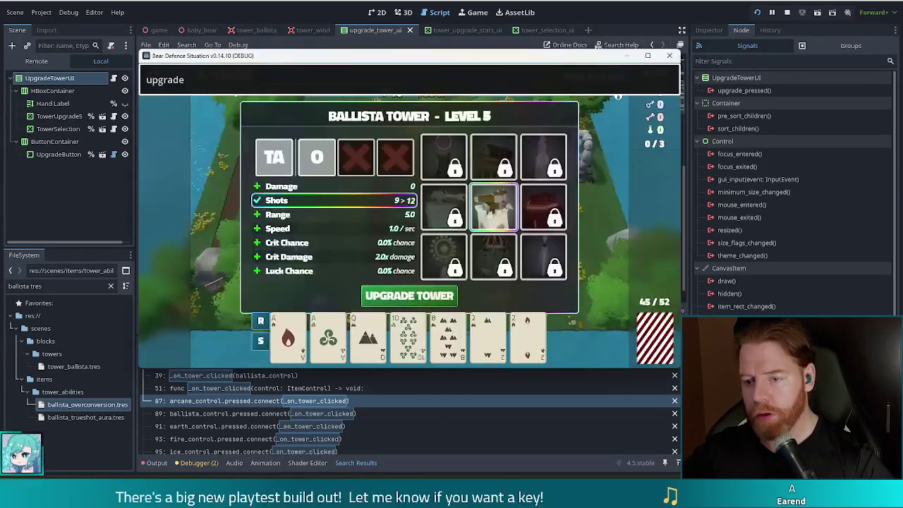
pyautogui.moveTo(282, 162)
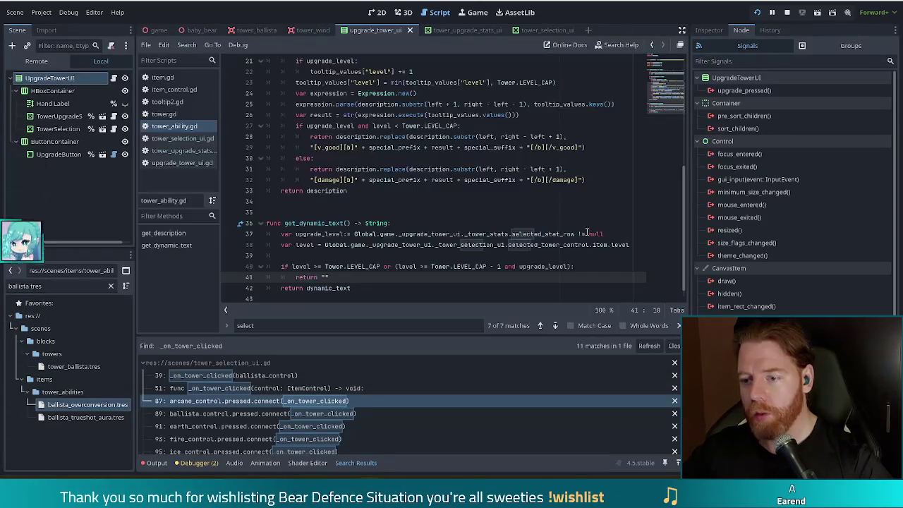
# Check the types of selected_stat_row and upgrade_level in get_dynamic_text
pyautogui.moveTo(635, 245); pyautogui.dragTo(641, 222)
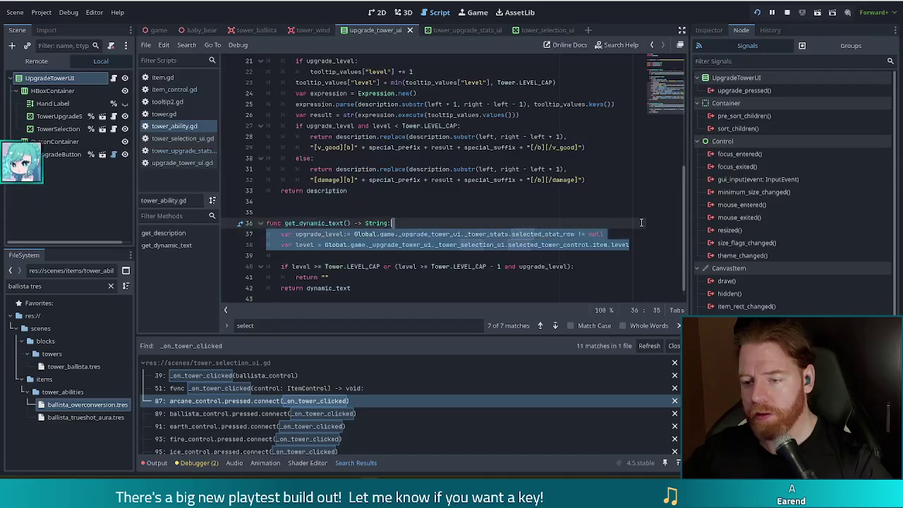
pyautogui.click(527, 234)
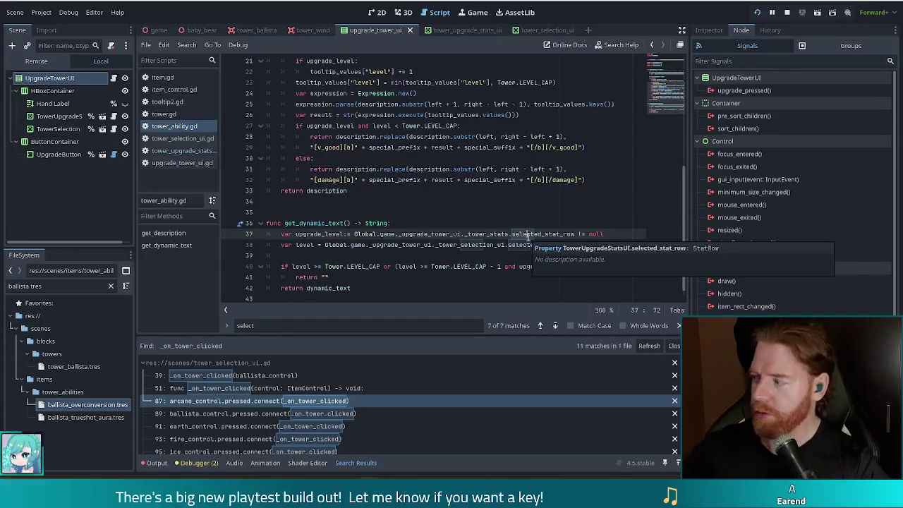
pyautogui.click(607, 235)
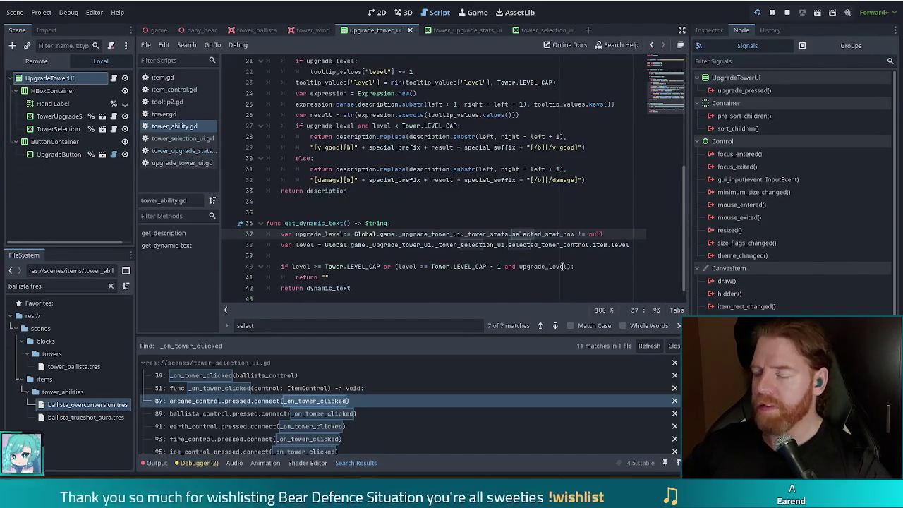
pyautogui.moveTo(563, 263)
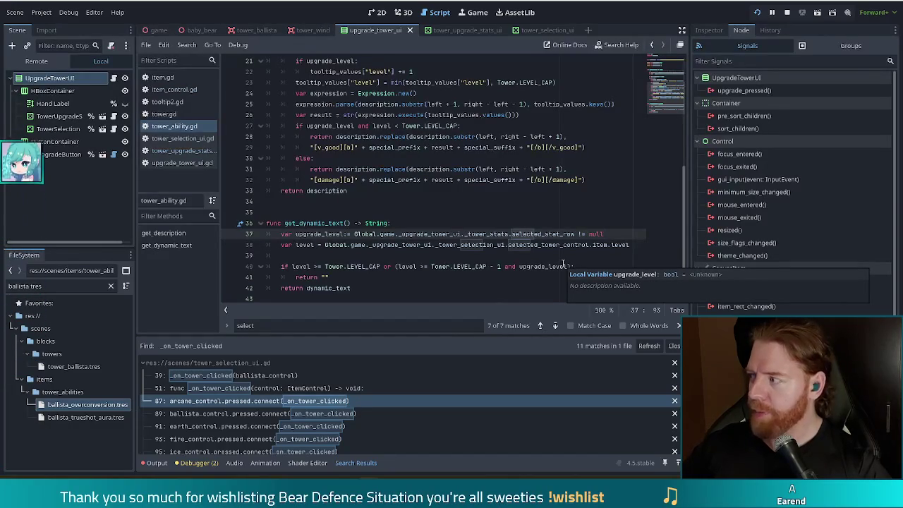